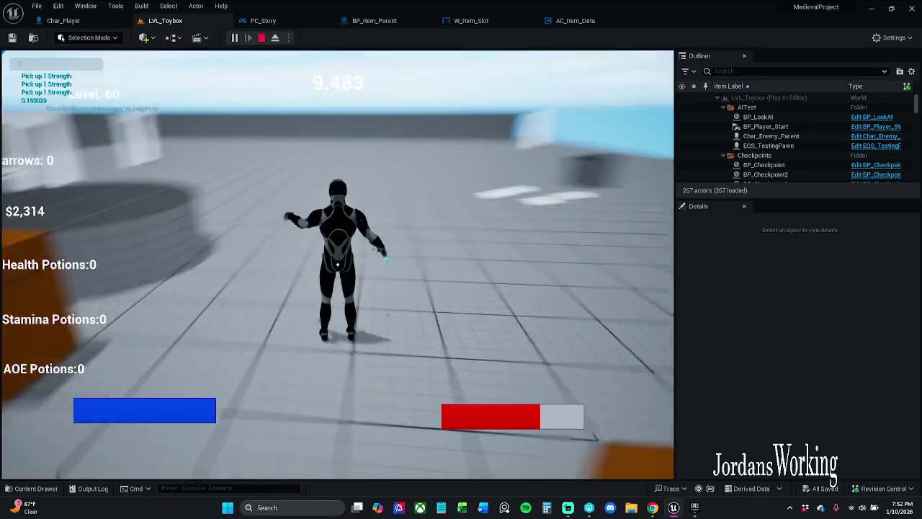
Step: Open and close the inventory with I twice to check it during play
key(i)
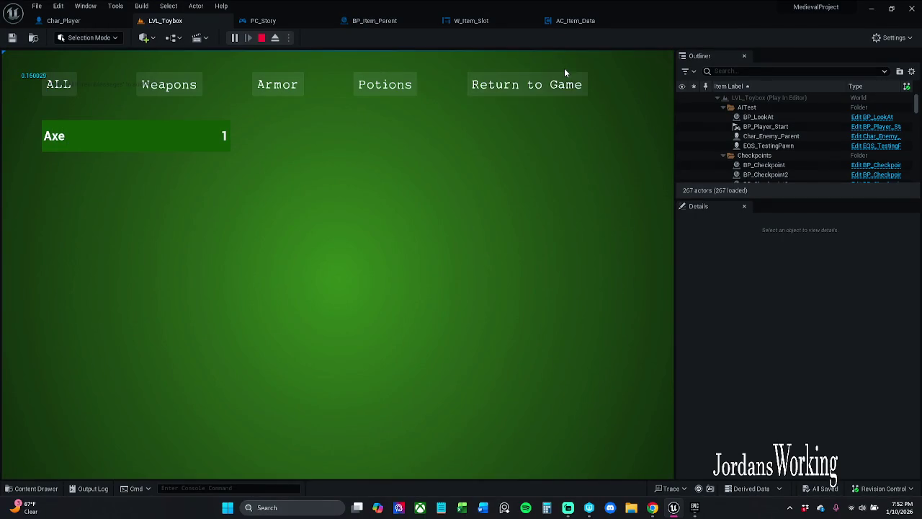
click(564, 78)
key(i)
click(526, 85)
Step: Run to the enemy and attack, then use a Strength Potion from the inventory
key(w)
key(w)
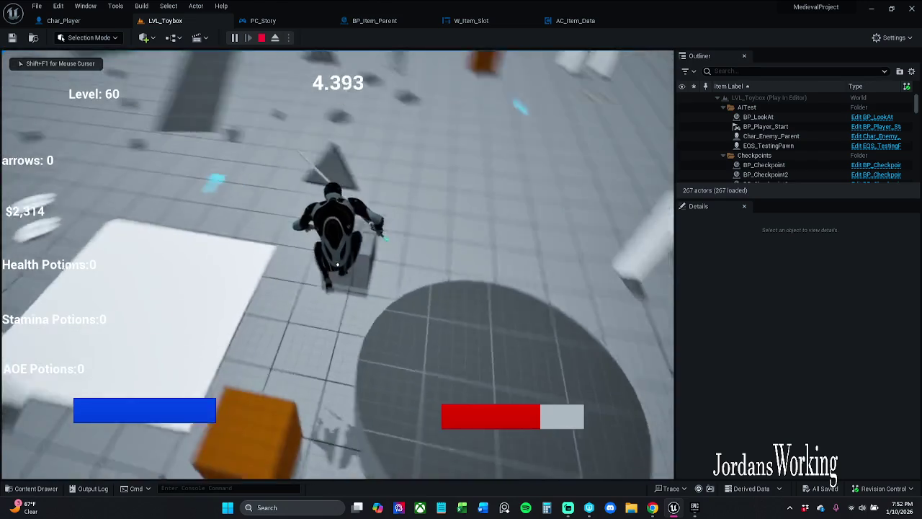
click(337, 264)
key(w)
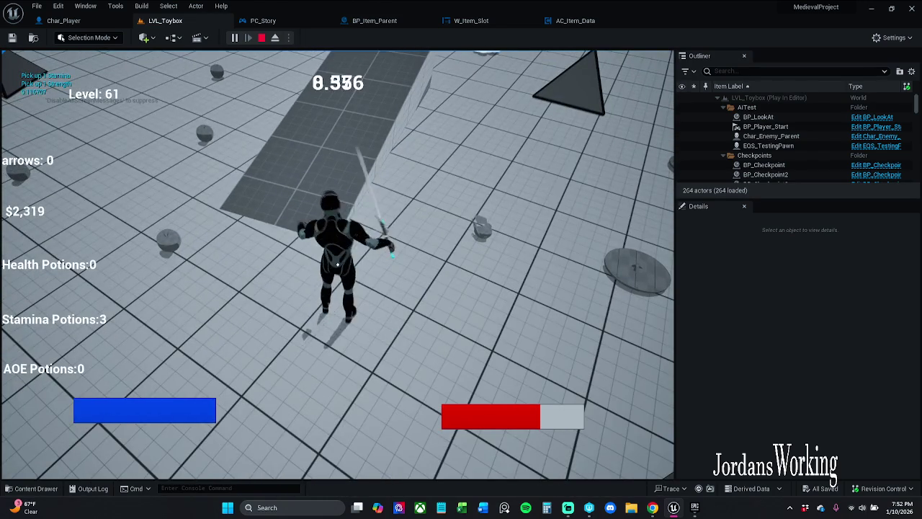
key(i)
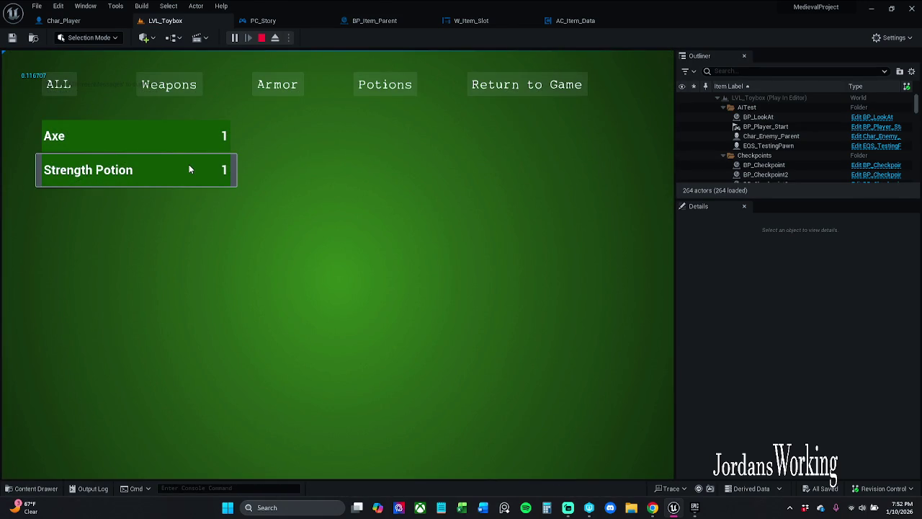
click(190, 166)
click(509, 98)
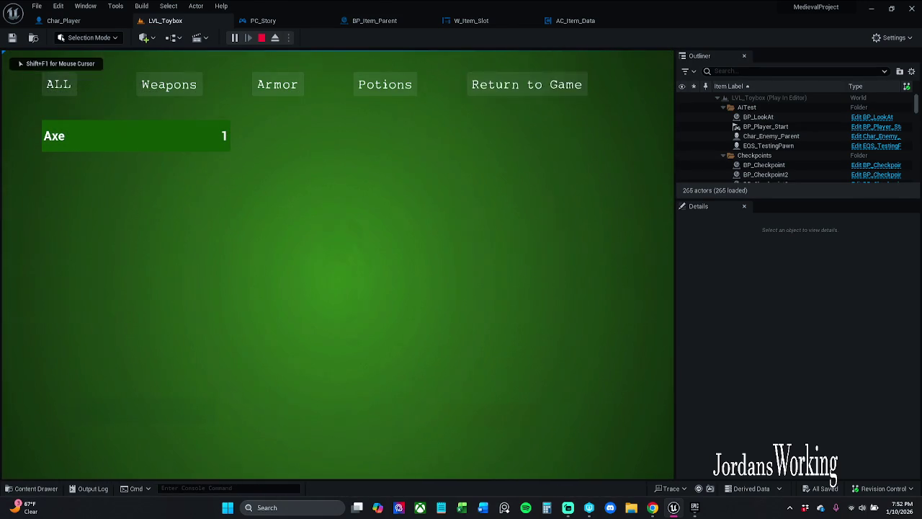
click(337, 265)
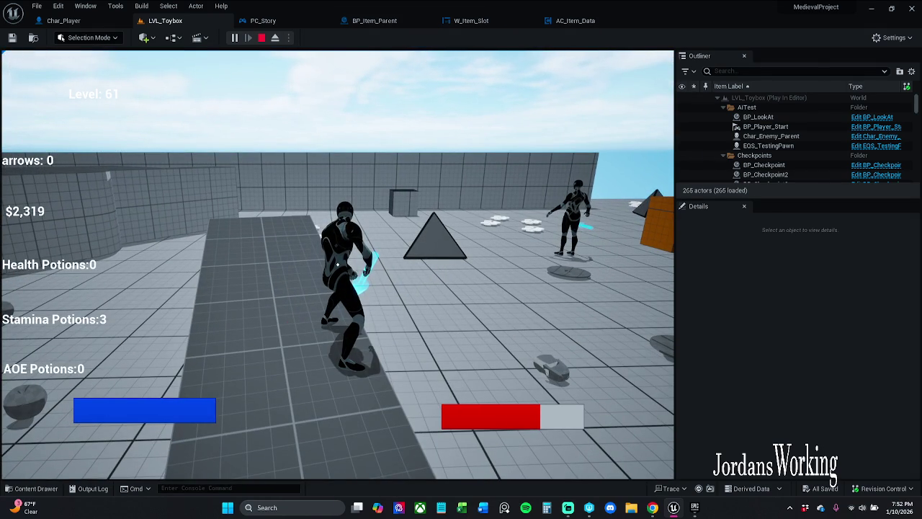
Step: Jump forward to collect the coins, finishing with a spinning sword attack
key(w)
key(space)
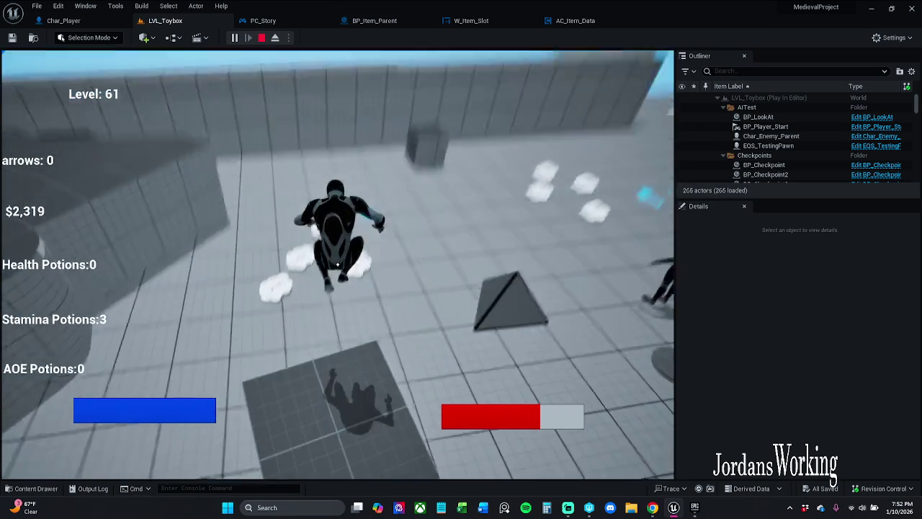
key(w)
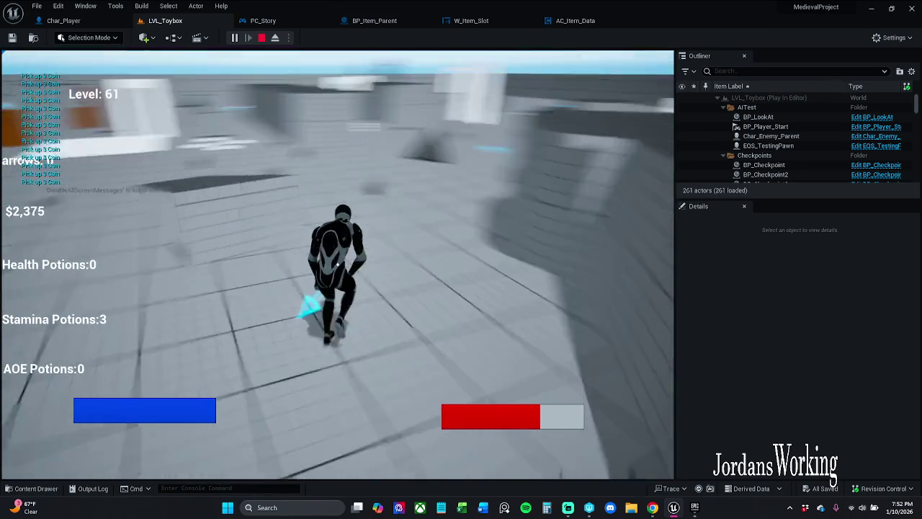
key(e)
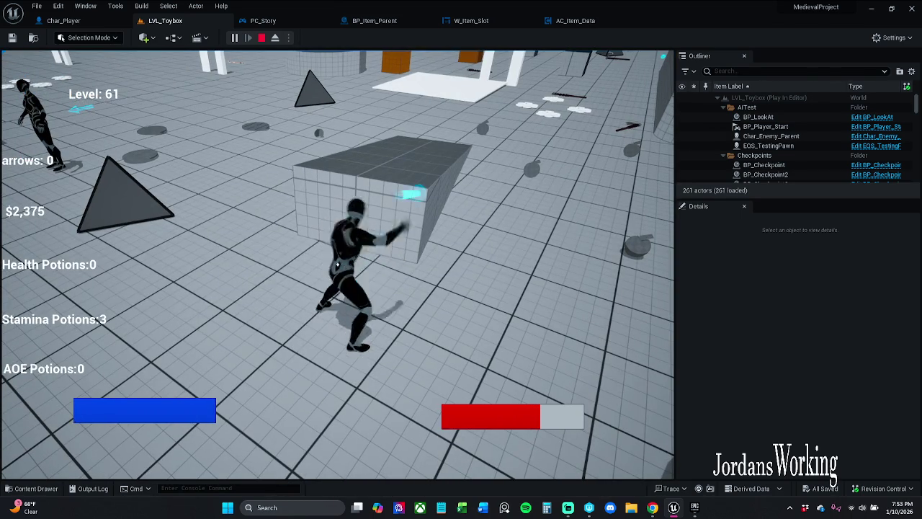
Step: Use the Strength Potion twice from the inventory, then stop the play session with Esc
key(i)
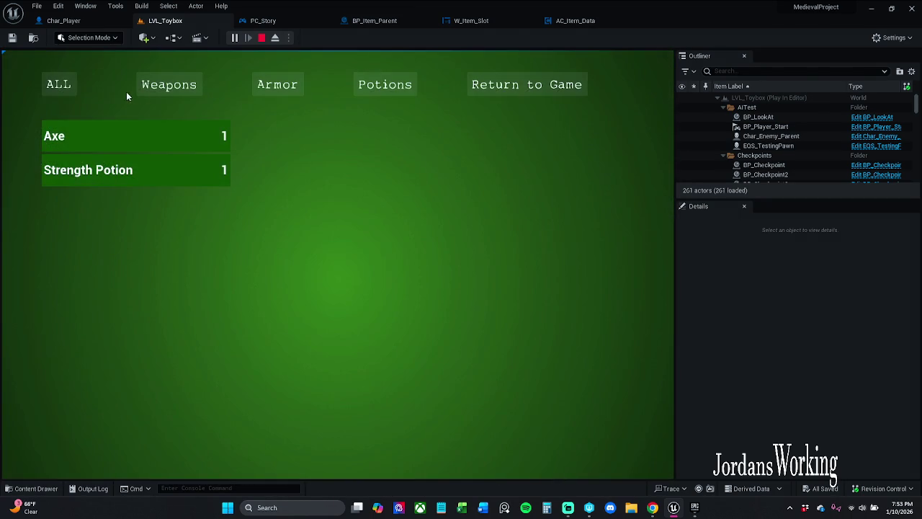
click(117, 173)
click(515, 84)
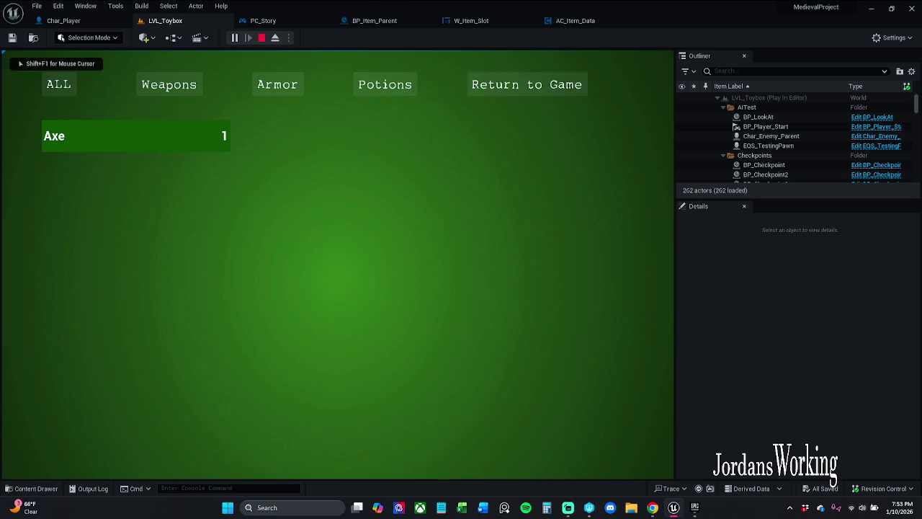
key(i)
click(118, 175)
click(518, 85)
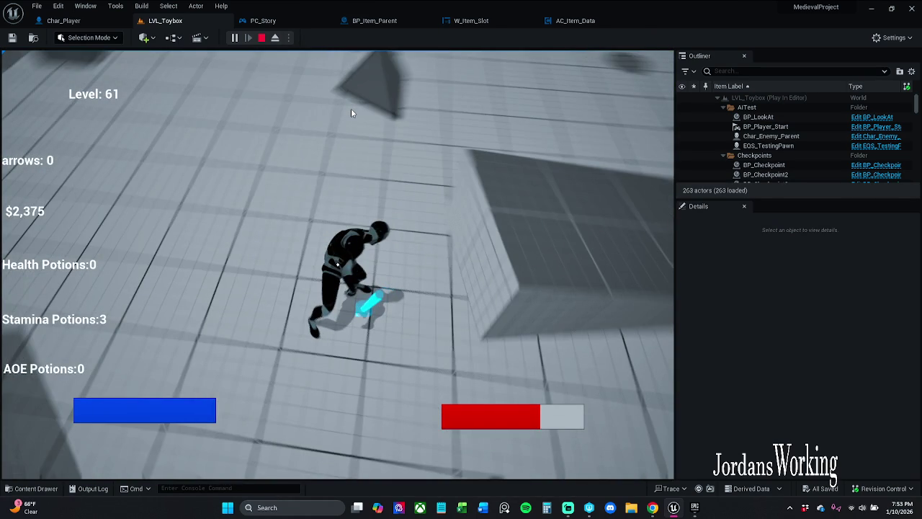
key(Escape)
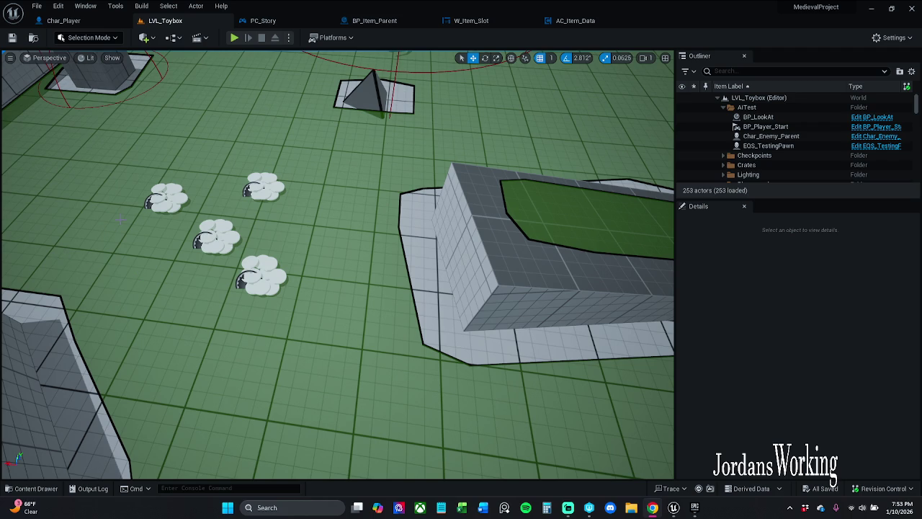
Step: Pan the level viewport, then bring up W_Item_Slot's Slot Selected graph with Remove Item 1
drag(121, 218, 187, 245)
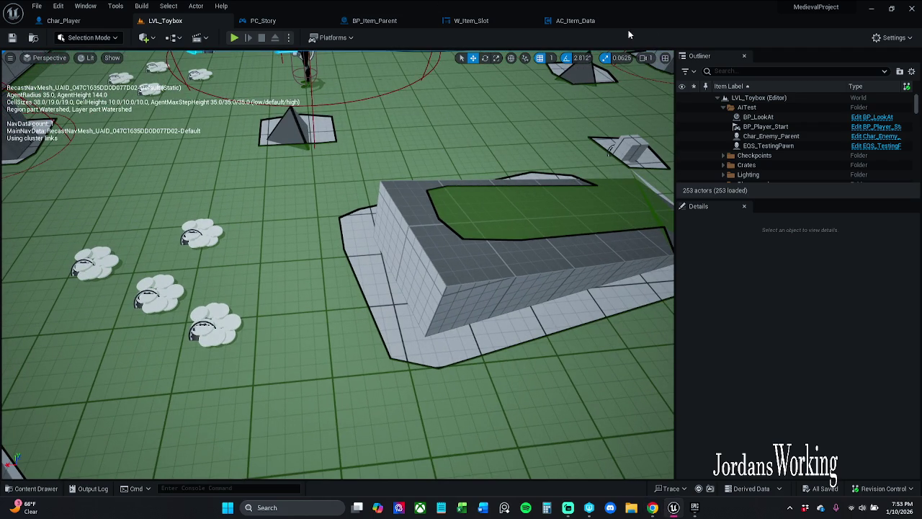
click(472, 20)
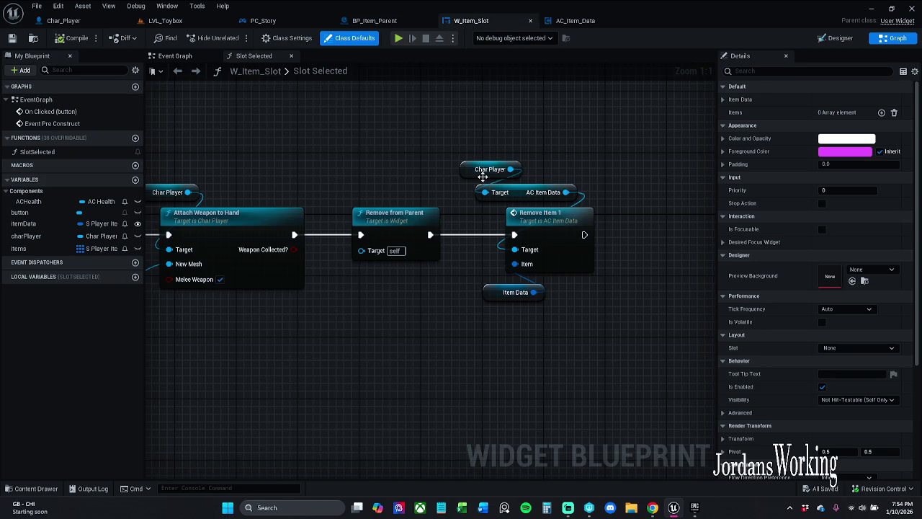
Step: Shift the Char Player, Remove Item 1 and Item Data nodes right, then open Remove Item 1 in AC_Item_Data
drag(488, 177, 423, 157)
drag(414, 116, 540, 312)
drag(510, 213, 555, 213)
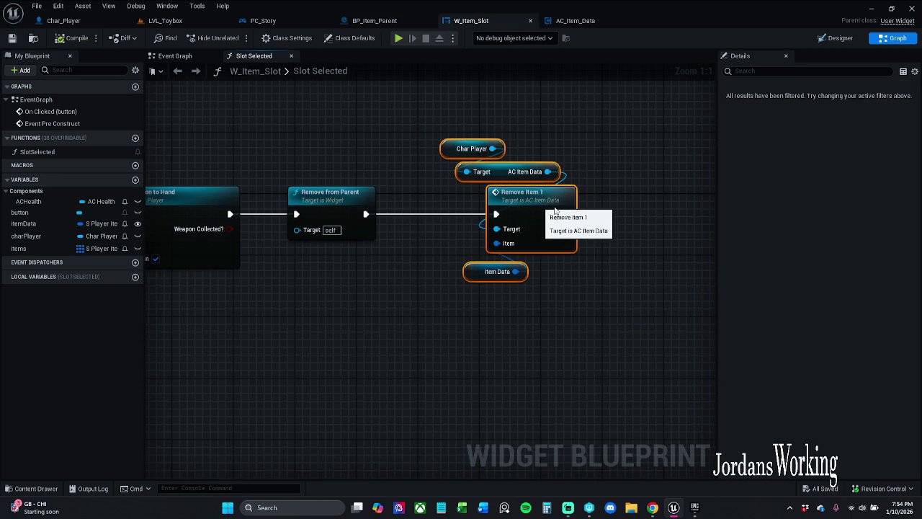
click(622, 131)
click(551, 196)
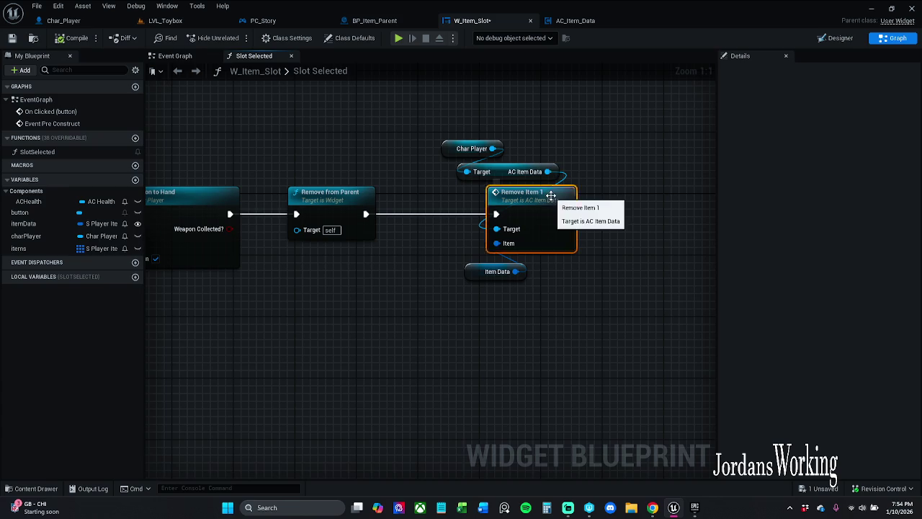
double_click(551, 196)
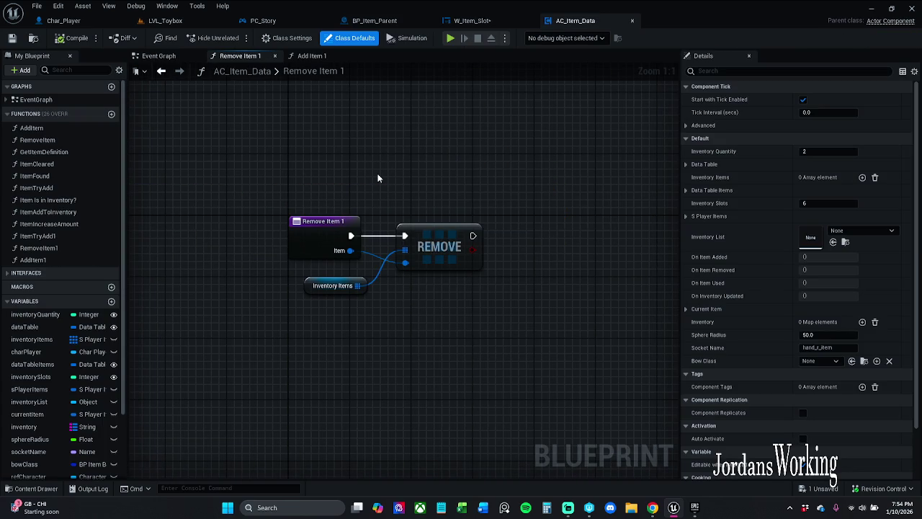
Step: Check Add Item 1, then nudge the IA_Interaction node in the Event Graph and save AC_Item_Data
click(312, 55)
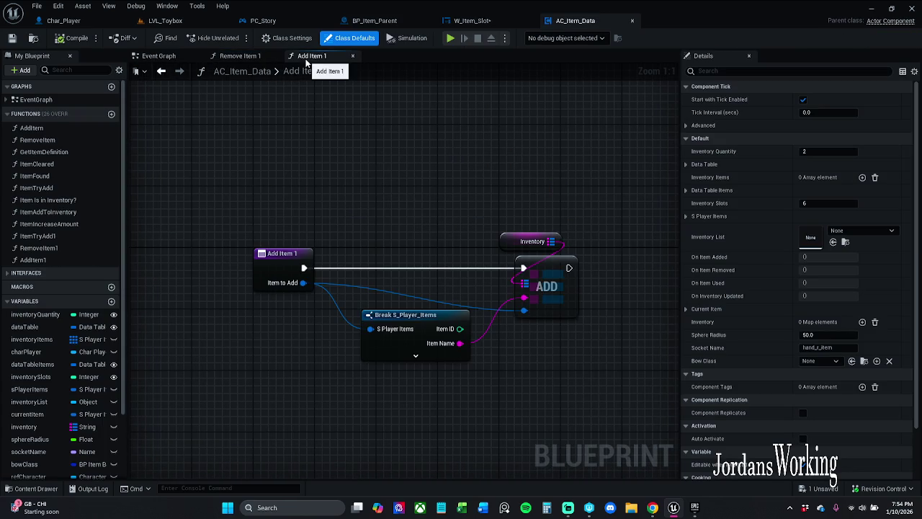
click(238, 56)
click(159, 56)
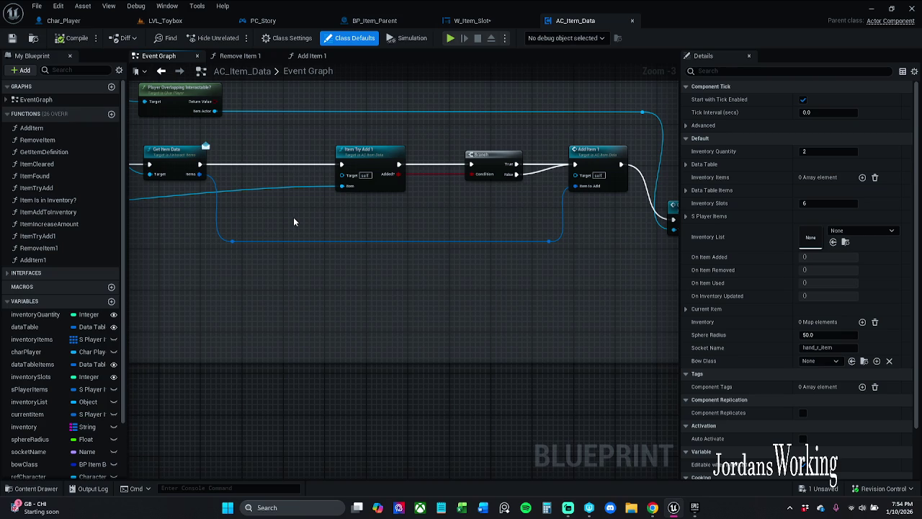
scroll(428, 210, down, 2)
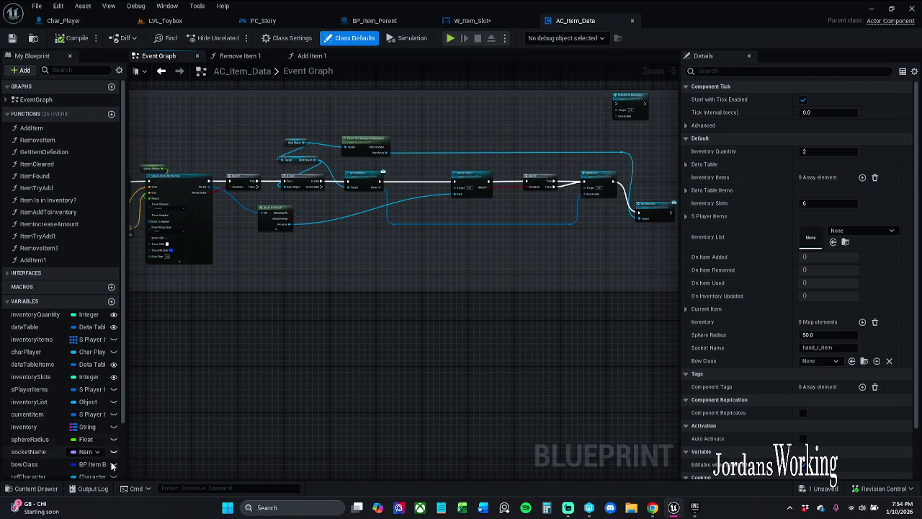
key(ctrl+space)
drag(268, 244, 573, 245)
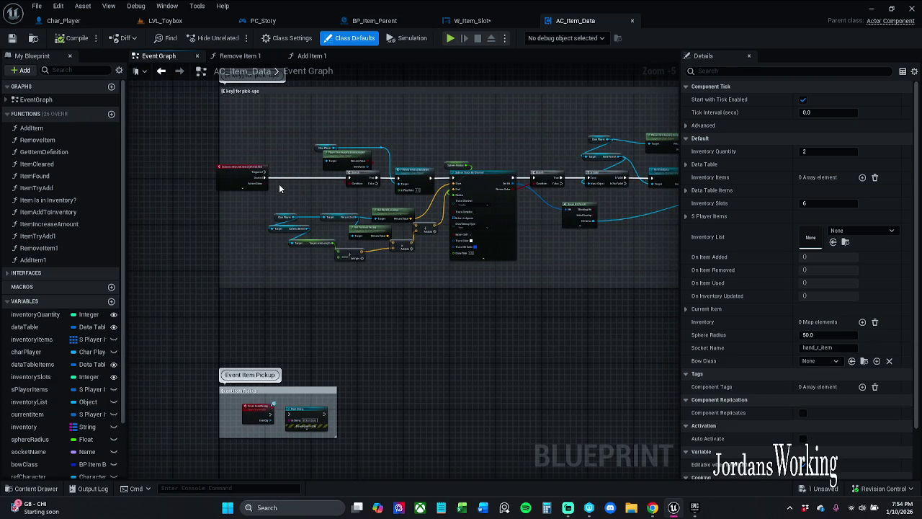
scroll(253, 177, up, 3)
click(254, 177)
drag(254, 177, 259, 178)
click(358, 153)
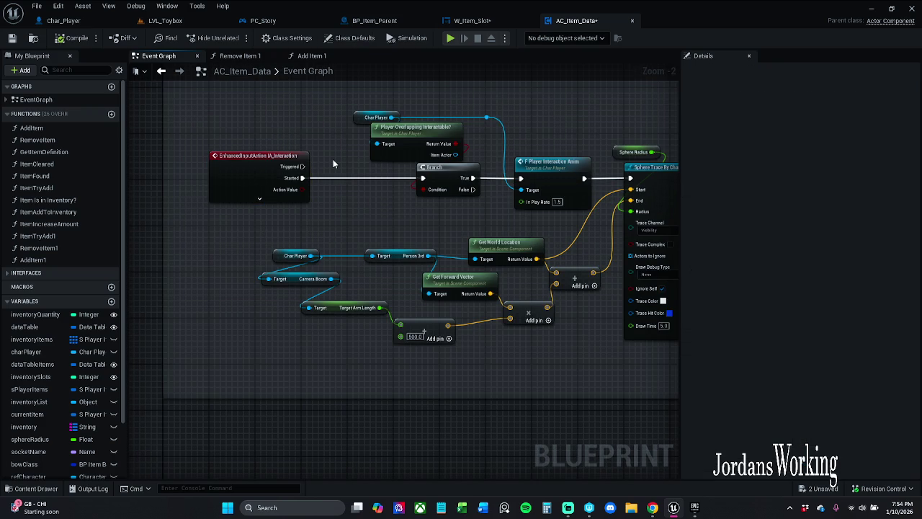
click(12, 38)
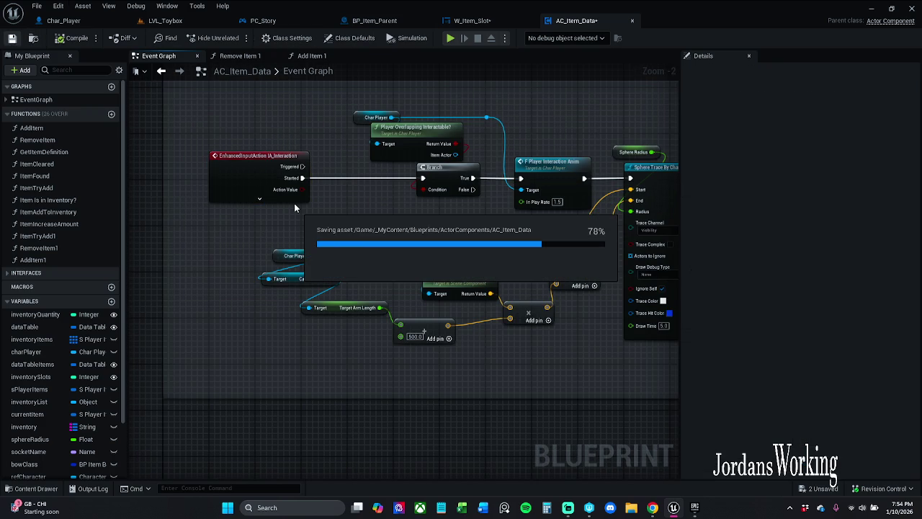
Step: Inspect the E-key pick-up nodes and break IA_Interaction's wire to the Branch
scroll(282, 208, down, 6)
mouse_move(282, 207)
mouse_down()
mouse_move(282, 425)
mouse_move(321, 258)
mouse_move(263, 209)
mouse_up()
scroll(268, 209, up, 5)
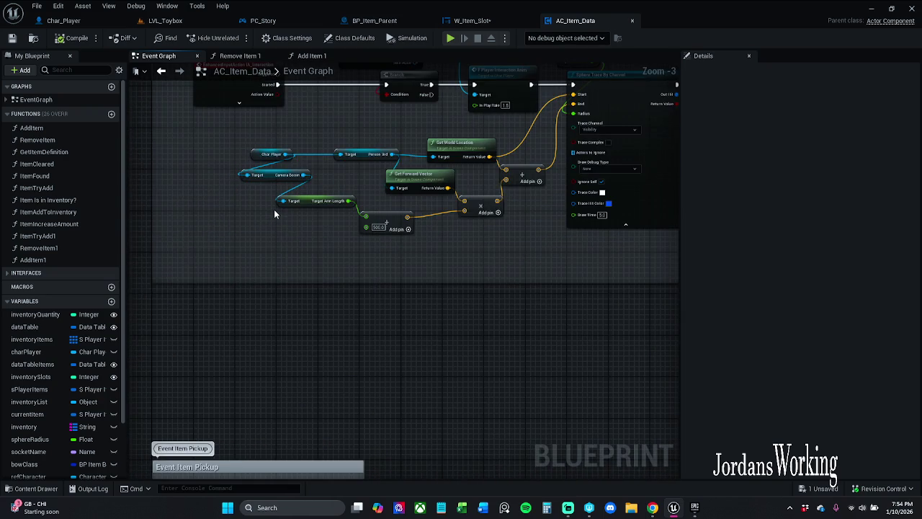
scroll(274, 209, down, 1)
mouse_move(270, 155)
mouse_down()
mouse_move(286, 203)
mouse_move(278, 160)
mouse_move(355, 267)
mouse_move(613, 303)
mouse_up()
scroll(618, 308, up, 3)
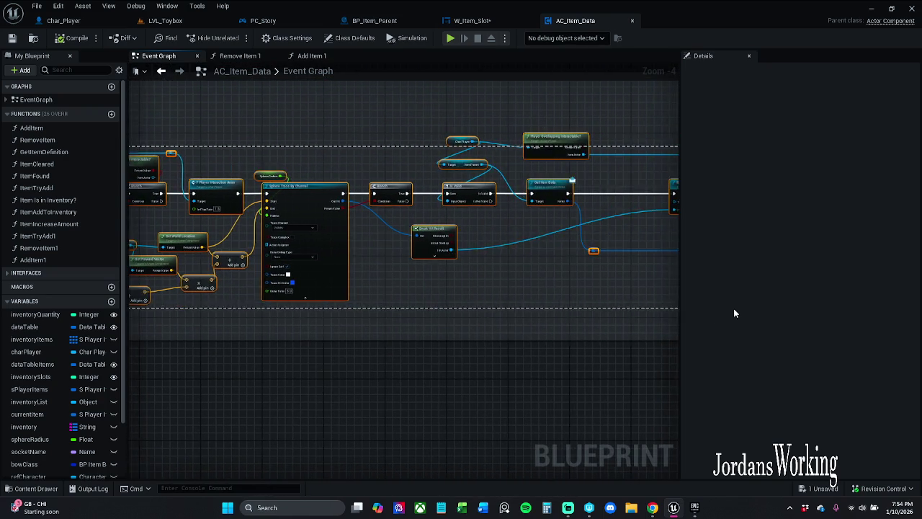
mouse_move(708, 311)
mouse_down()
mouse_move(594, 368)
mouse_move(432, 346)
mouse_move(184, 367)
mouse_up()
mouse_move(487, 94)
mouse_down()
mouse_move(519, 240)
mouse_move(503, 267)
mouse_up()
mouse_move(510, 329)
mouse_down()
mouse_move(510, 216)
mouse_move(556, 424)
mouse_up()
drag(367, 319, 370, 289)
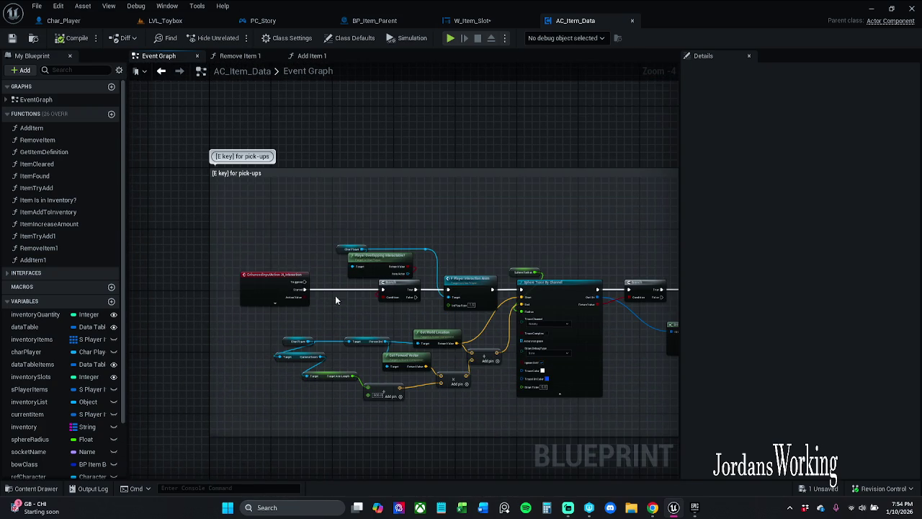
alt+click(335, 292)
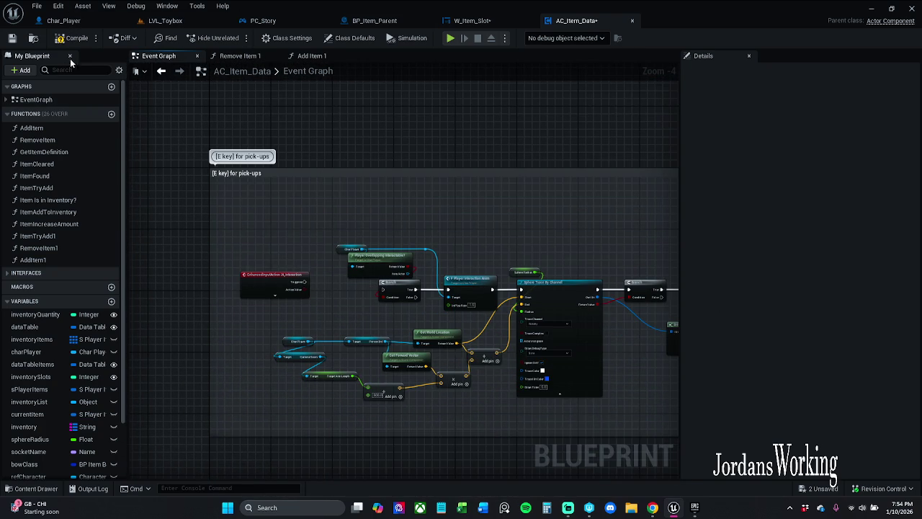
Step: Play-test LVL_Toybox, running to a pickup's 'Press E to Interact with item' prompt, then stop
click(65, 20)
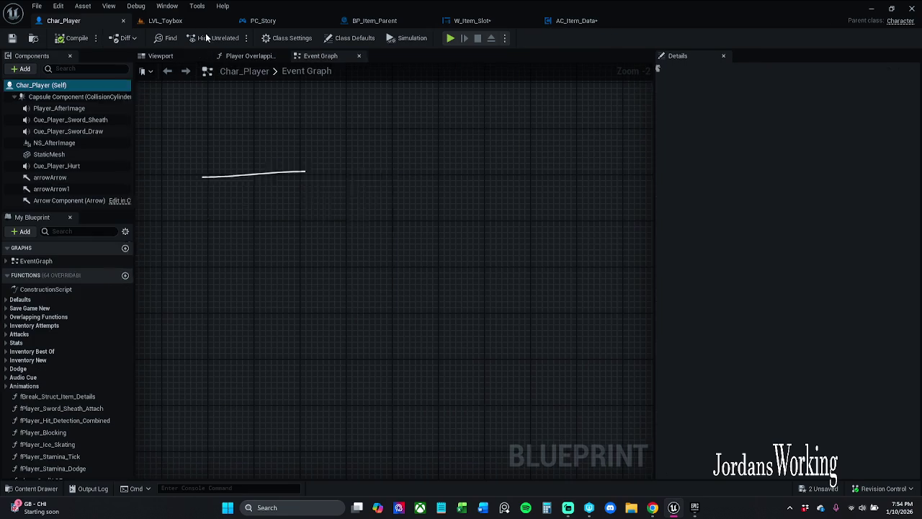
click(148, 21)
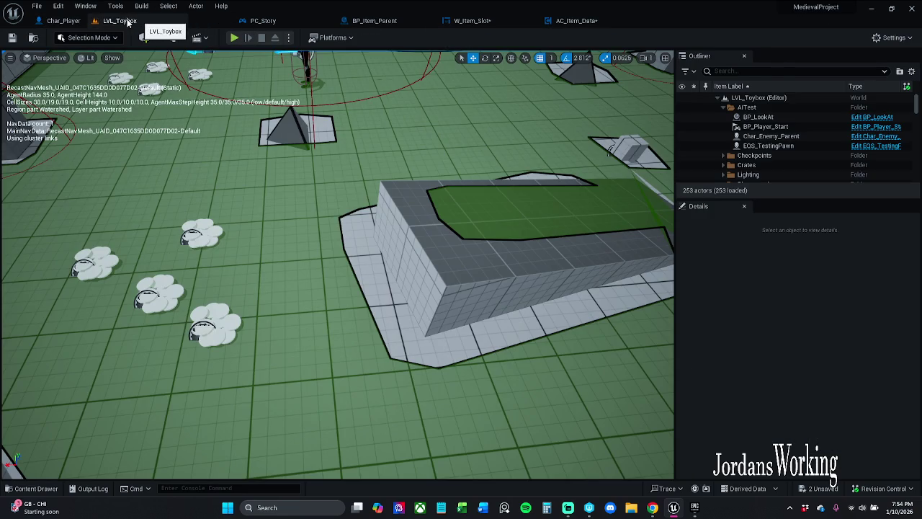
click(235, 38)
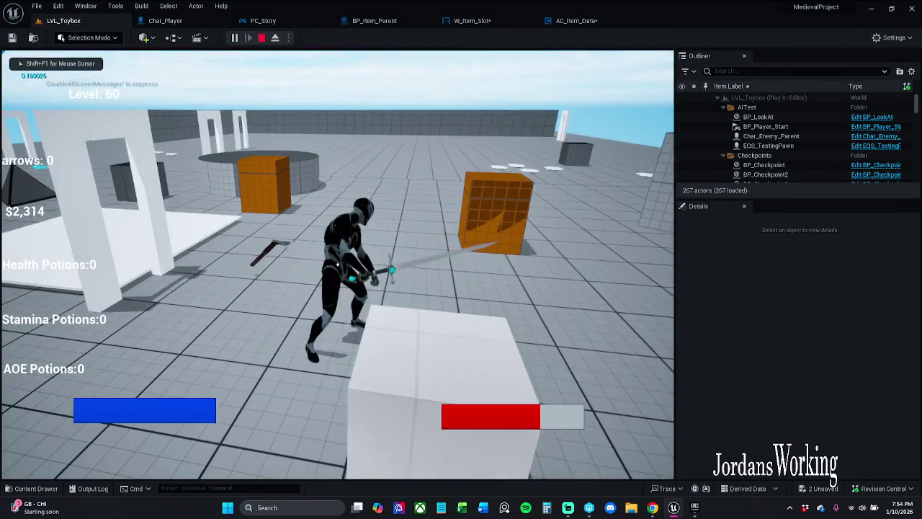
key(w)
key(w)
key(w)
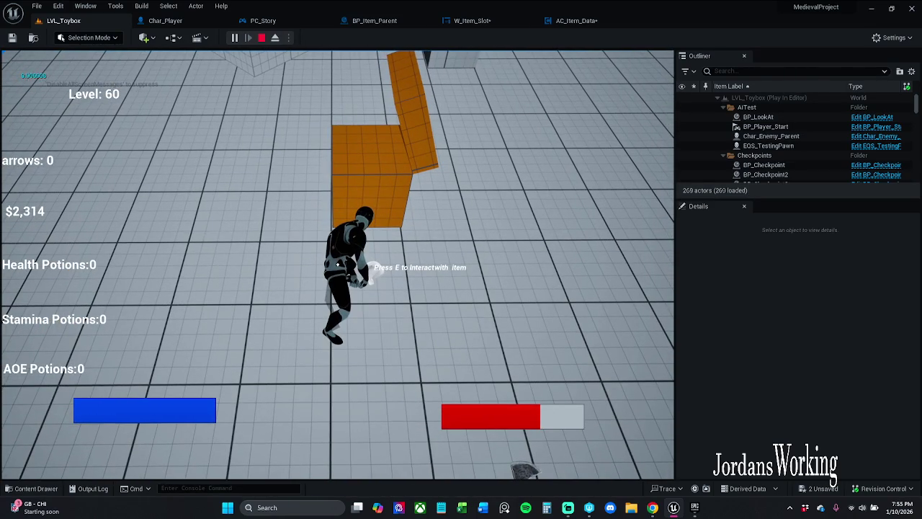
key(Escape)
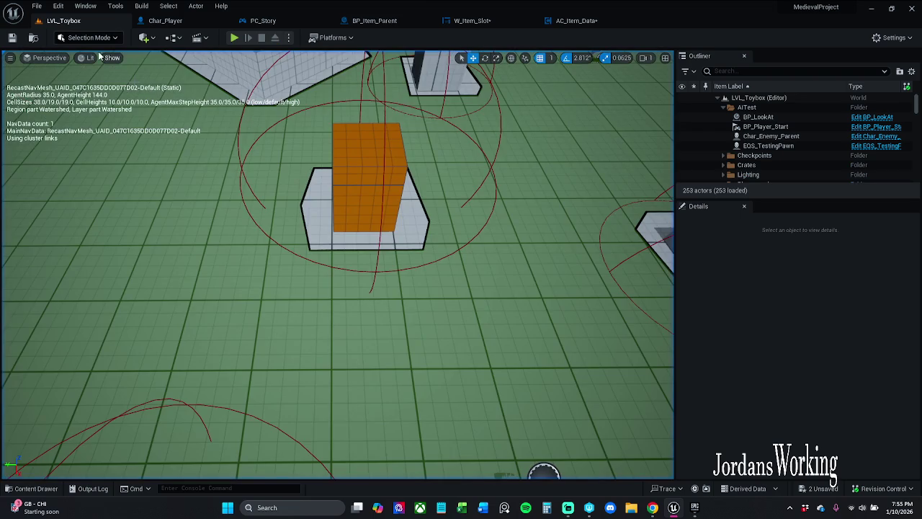
Step: Wire IA_Interaction's Started pin to the pick-up Branch, collapse the node, and start a LVL_Toybox play test
click(583, 22)
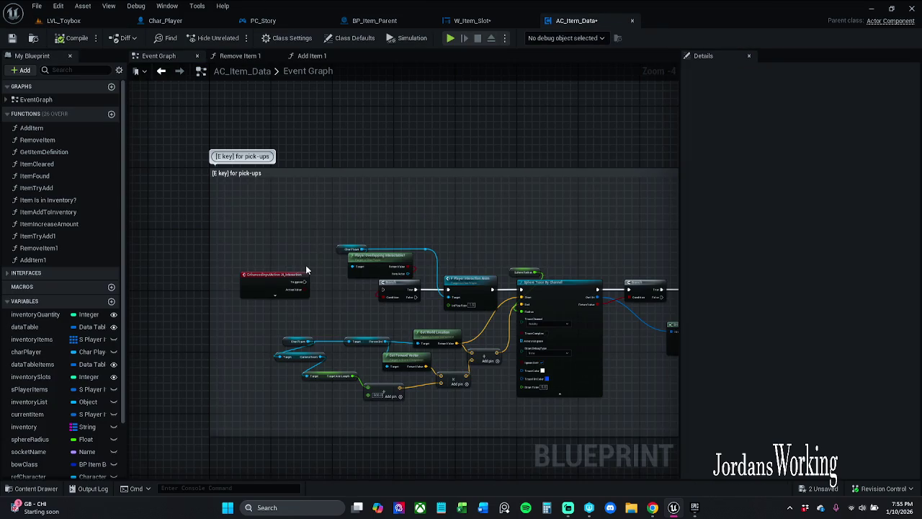
scroll(307, 270, up, 4)
click(278, 310)
scroll(287, 286, down, 1)
drag(309, 269, 440, 297)
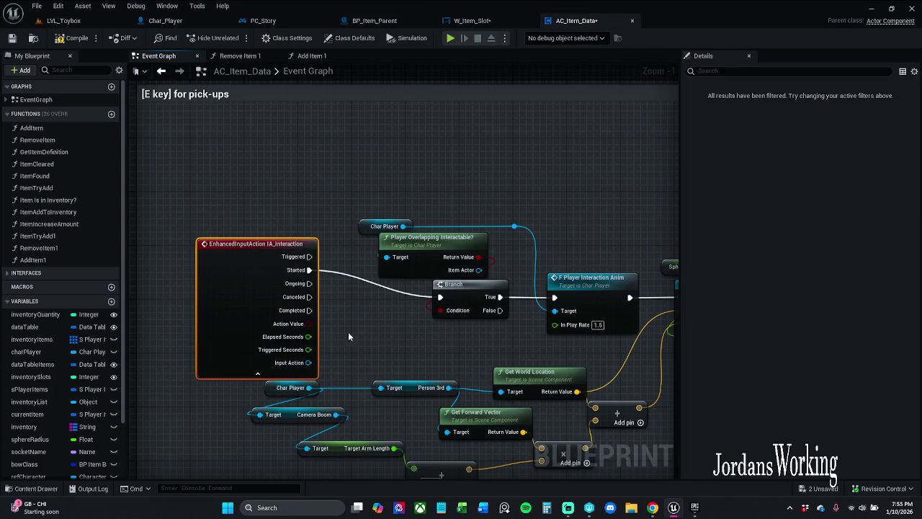
click(258, 372)
drag(258, 272, 274, 301)
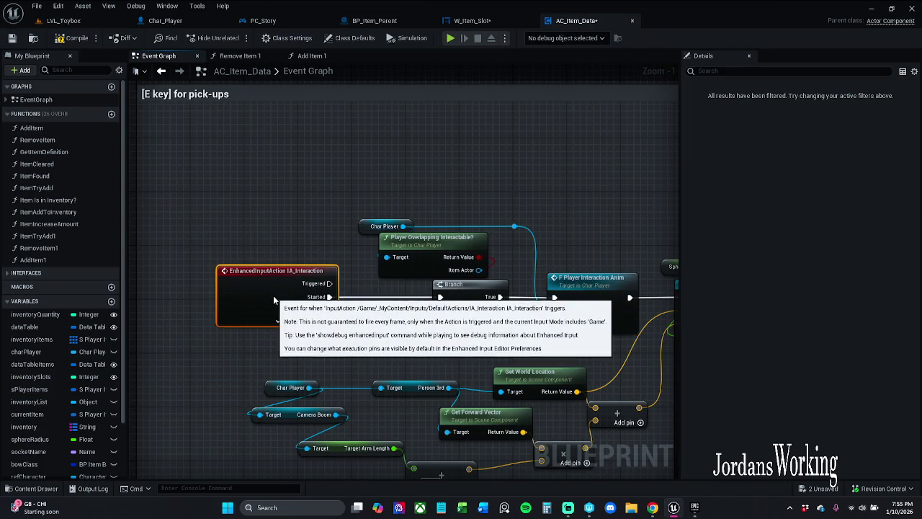
click(65, 21)
click(238, 38)
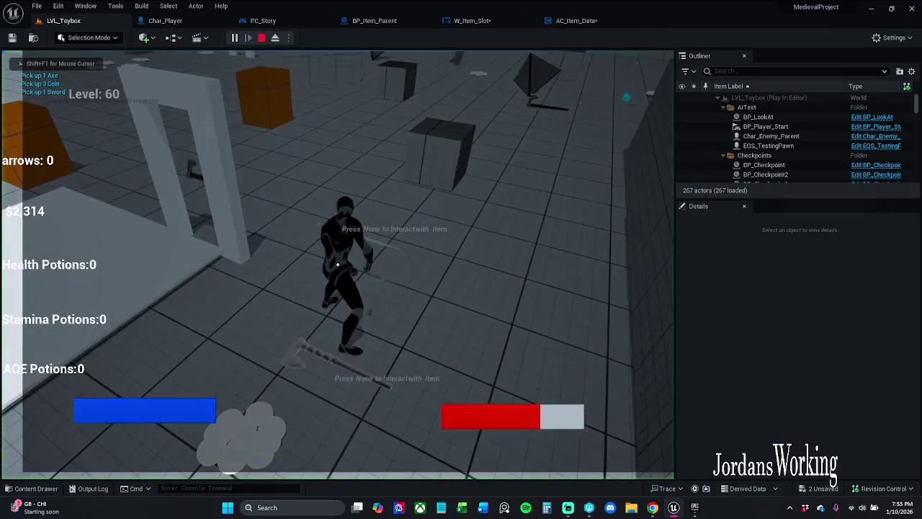
Step: Collect pickups in play until Health and Stamina Potions reach 3, then stop with Esc
key(w)
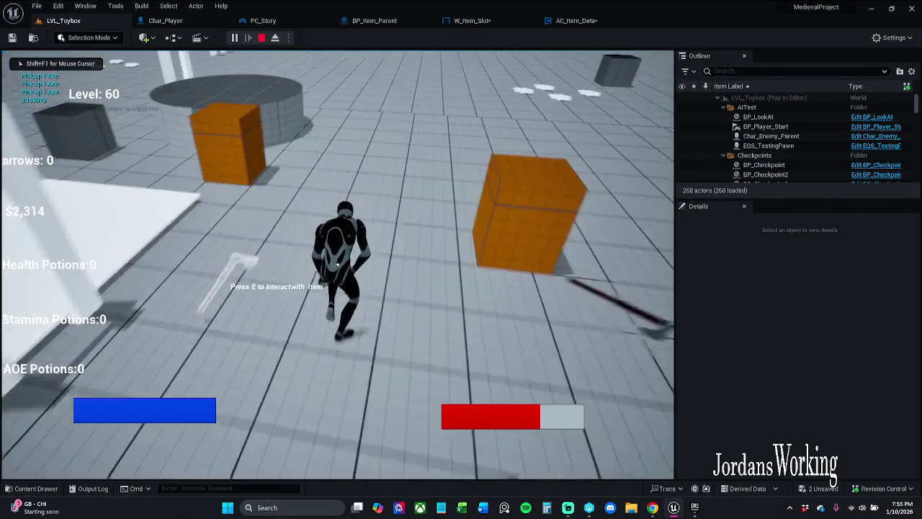
key(e)
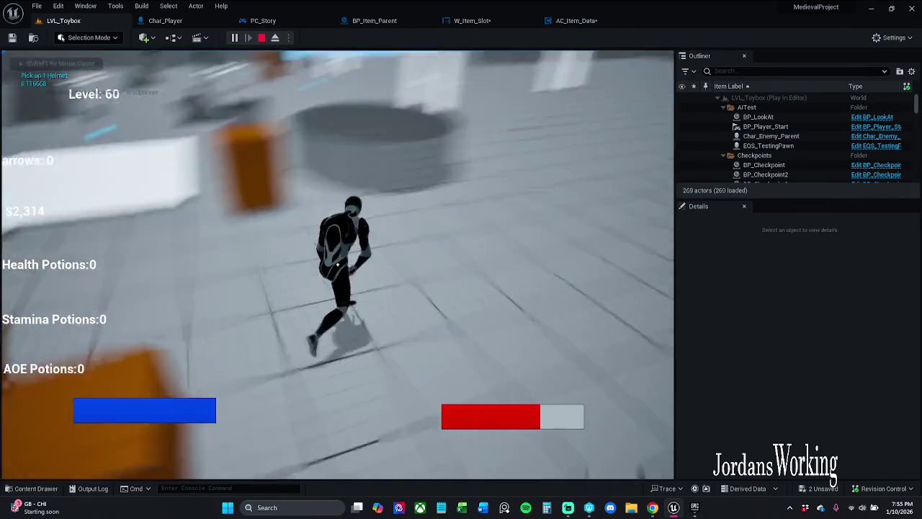
key(space)
key(w)
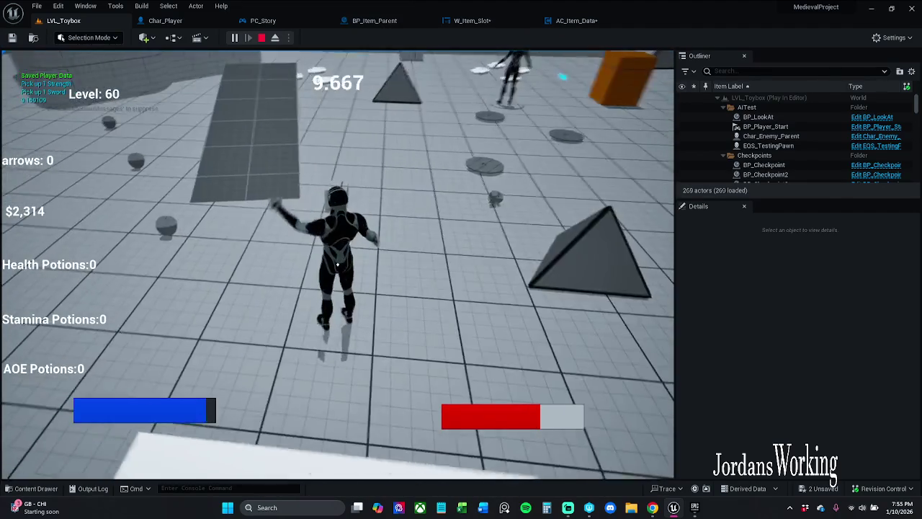
key(w)
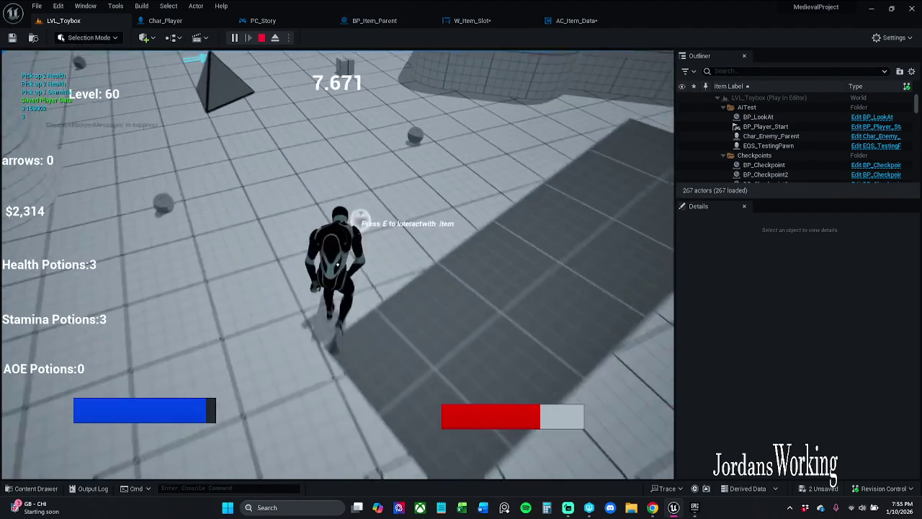
key(Escape)
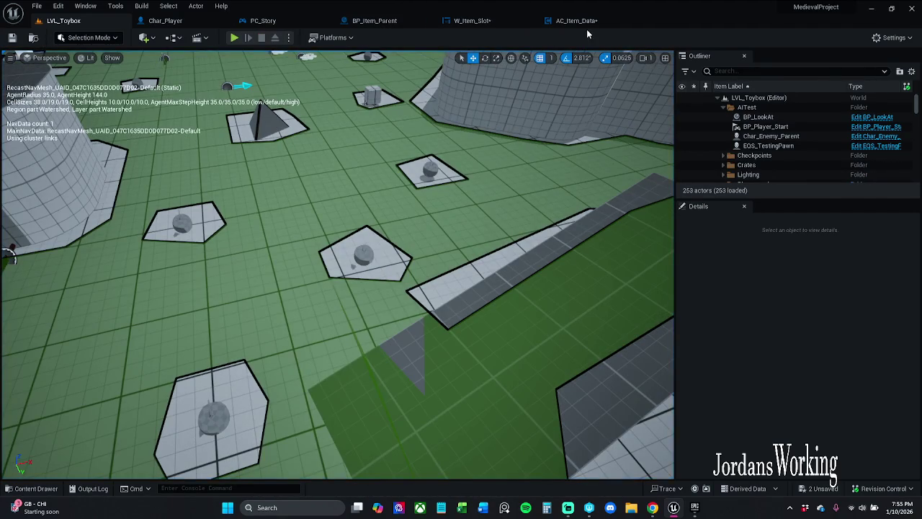
Step: Open W_Item_Slot's Slot Selected graph and select the Remove from Parent node
click(576, 21)
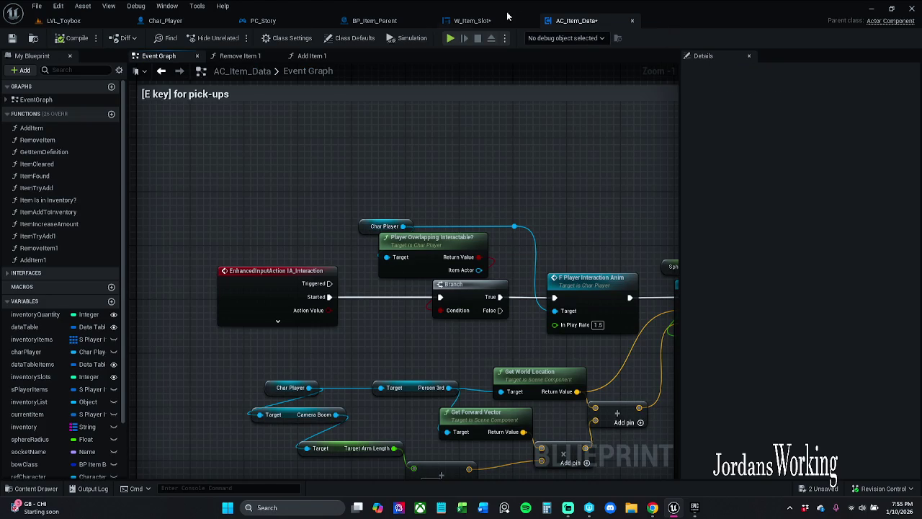
click(475, 20)
click(358, 192)
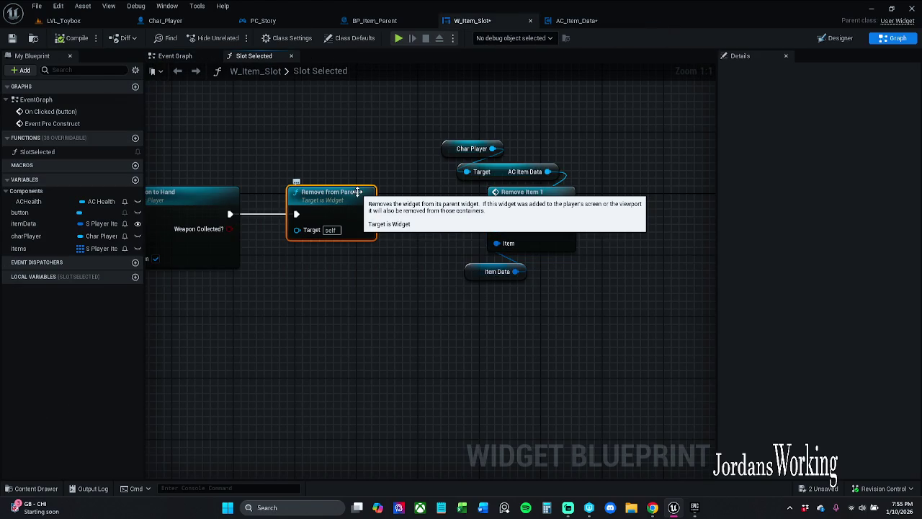
click(373, 150)
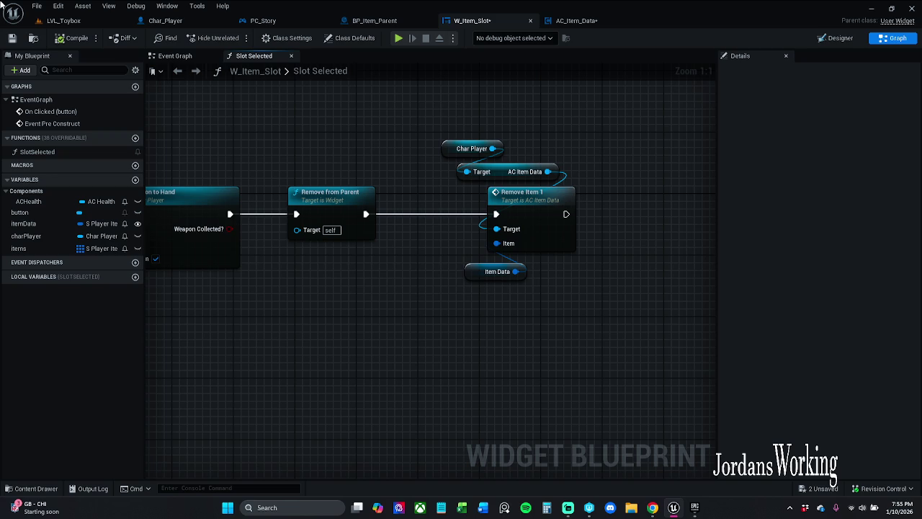
key(alt+Tab)
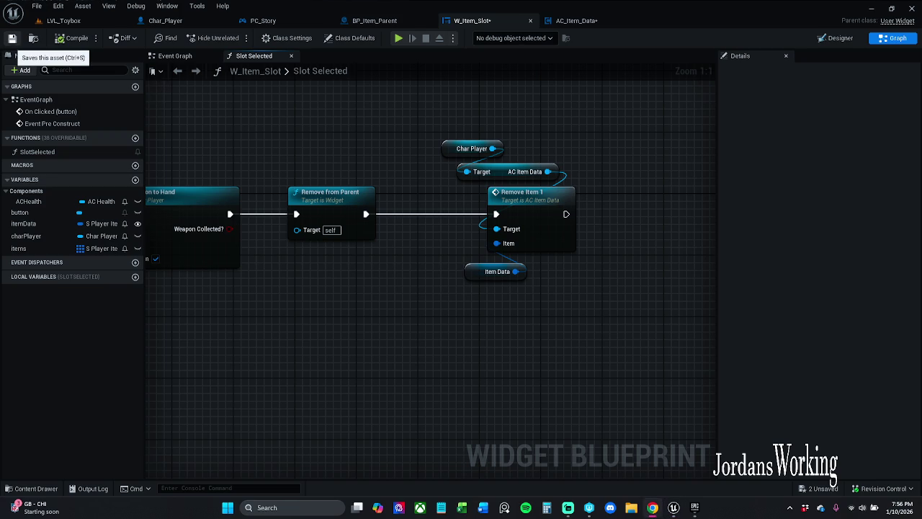
Step: Save the W_Item_Slot widget blueprint
click(12, 38)
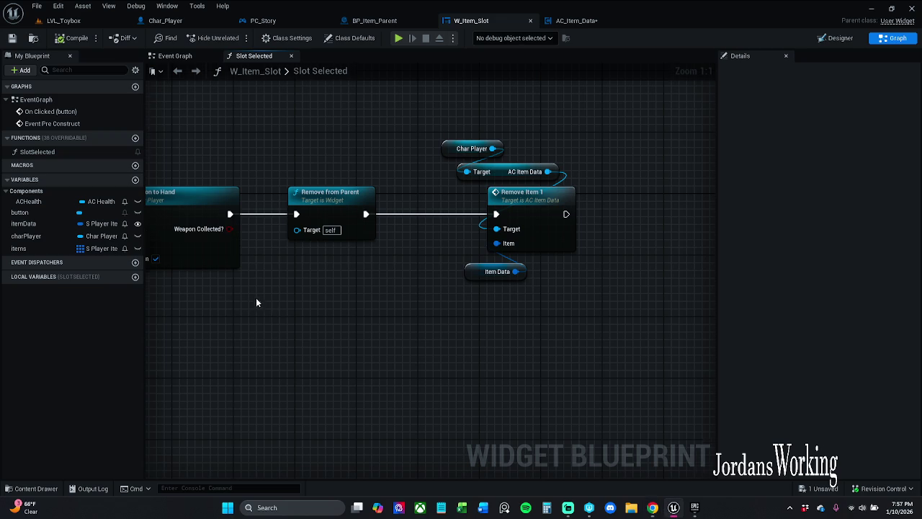
drag(264, 300, 297, 305)
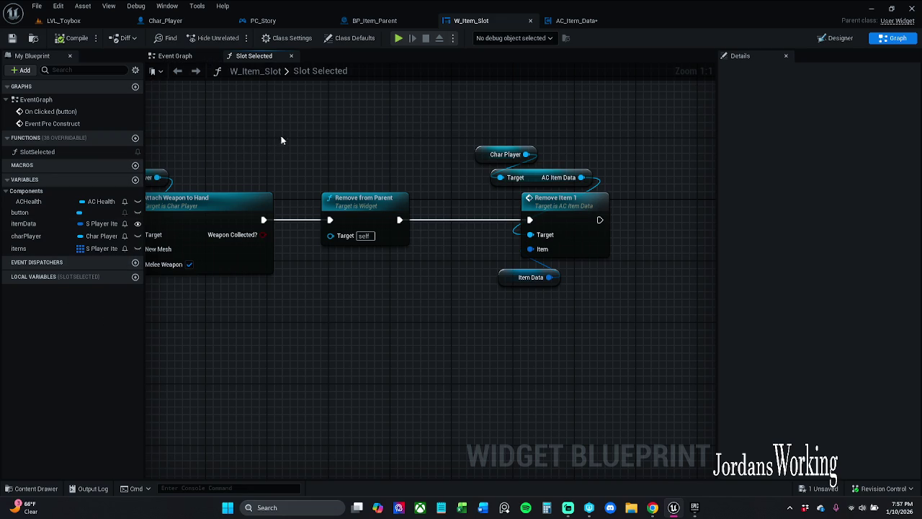
mouse_move(265, 140)
mouse_down()
mouse_move(247, 148)
mouse_move(278, 150)
mouse_up()
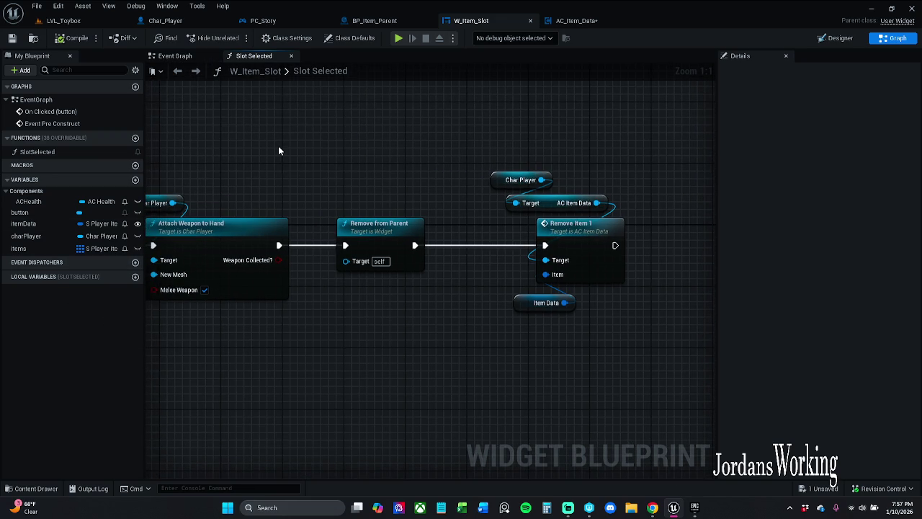
click(652, 507)
drag(325, 136, 325, 150)
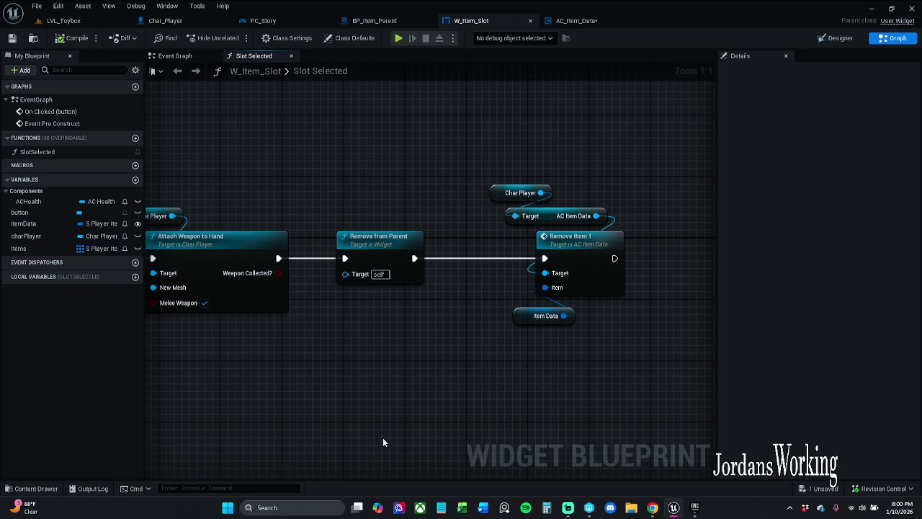
Step: Nudge the five slot-removal nodes left, save W_Item_Slot, and return to AC_Item_Data's pick-up graph
mouse_move(365, 418)
mouse_down()
mouse_move(362, 372)
mouse_move(286, 364)
mouse_up()
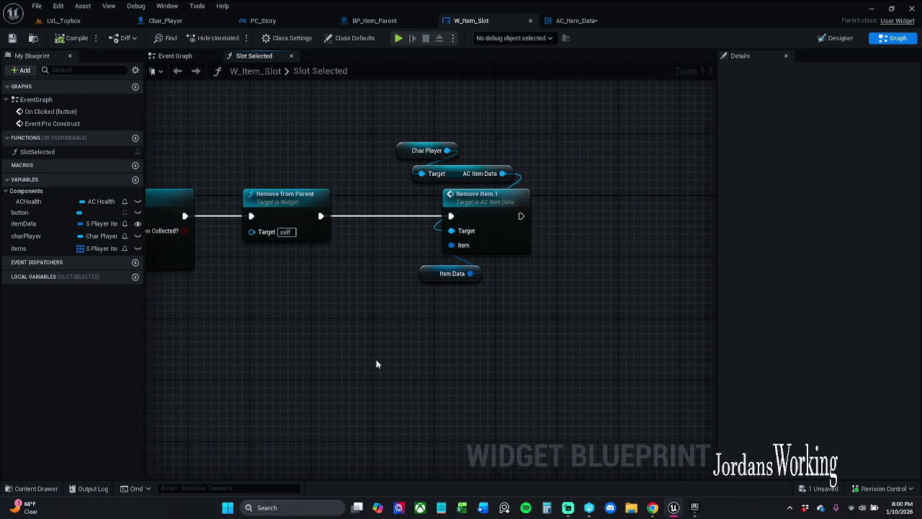
drag(543, 335, 456, 331)
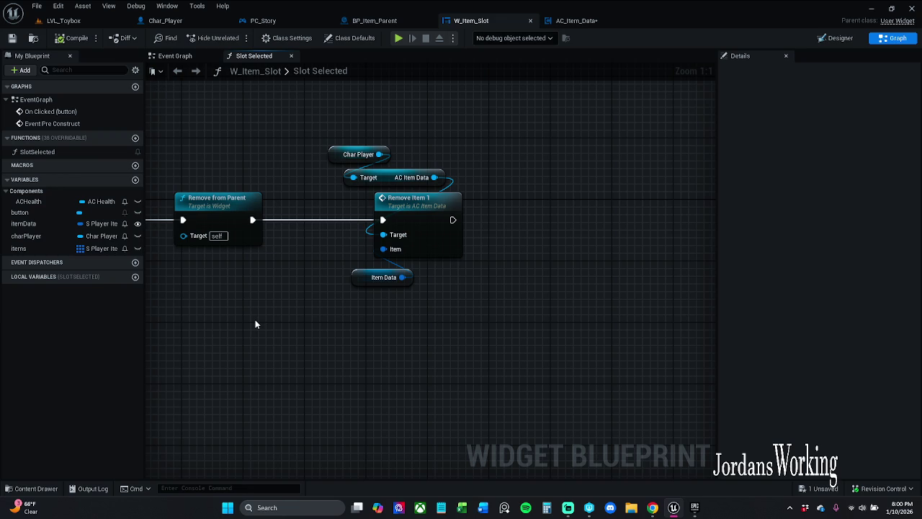
drag(458, 311, 322, 147)
drag(425, 209, 417, 209)
click(510, 174)
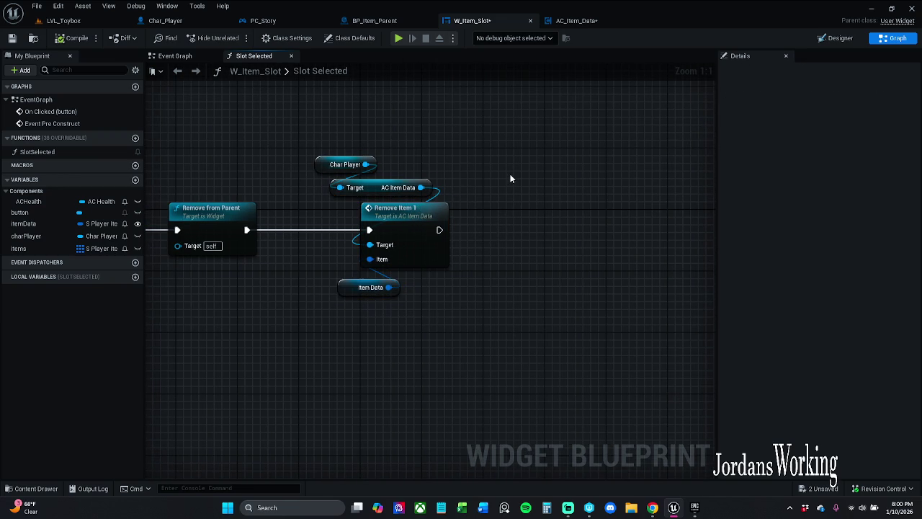
scroll(513, 175, down, 1)
mouse_move(572, 175)
mouse_down()
mouse_move(569, 146)
mouse_move(591, 170)
mouse_up()
click(12, 38)
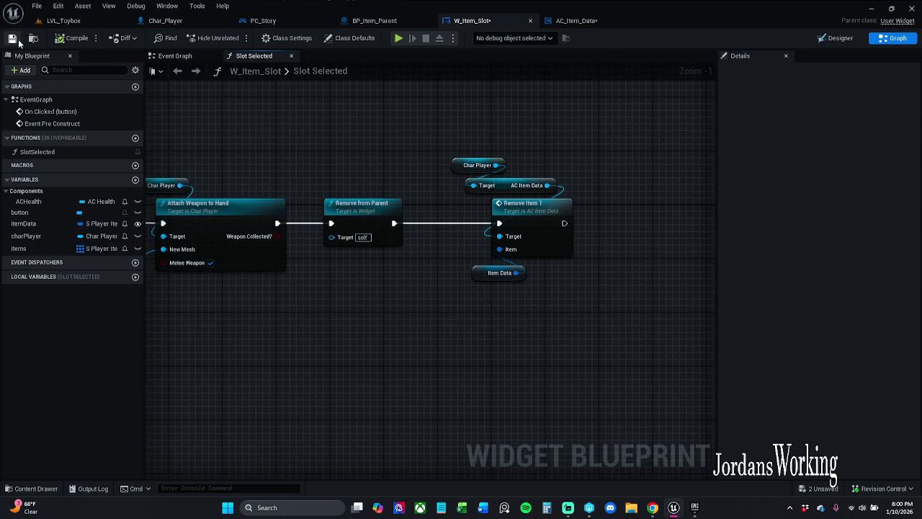
click(576, 20)
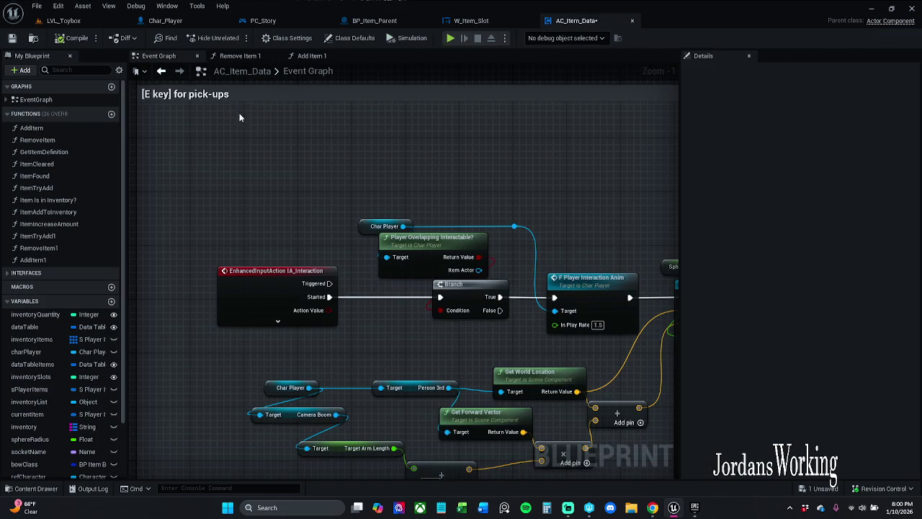
Step: Save AC_Item_Data, then open PC_Story from Blueprints > PlayerControllers in the Content Drawer
click(11, 38)
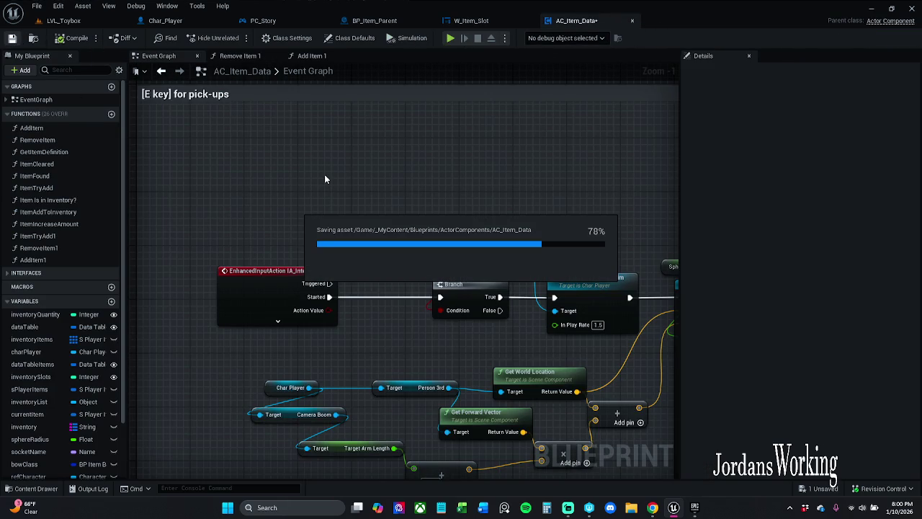
scroll(470, 181, down, 1)
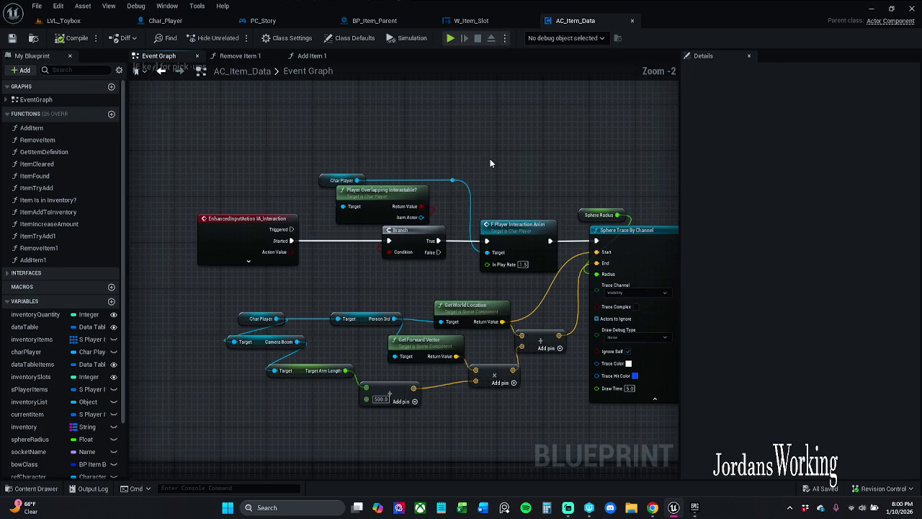
click(31, 489)
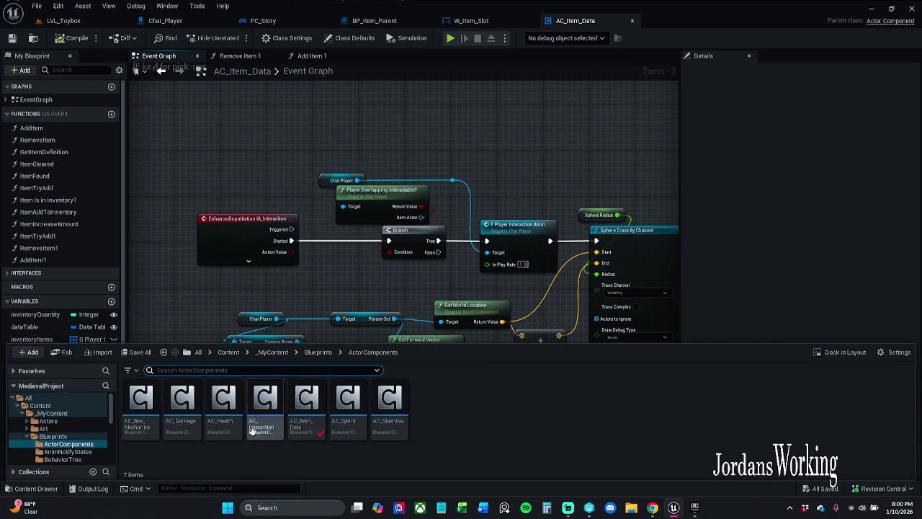
click(318, 351)
double_click(679, 404)
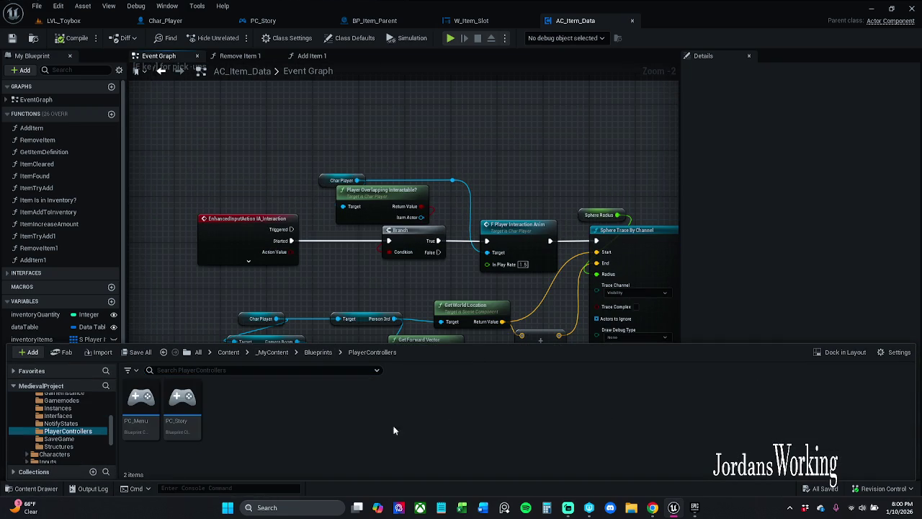
double_click(179, 414)
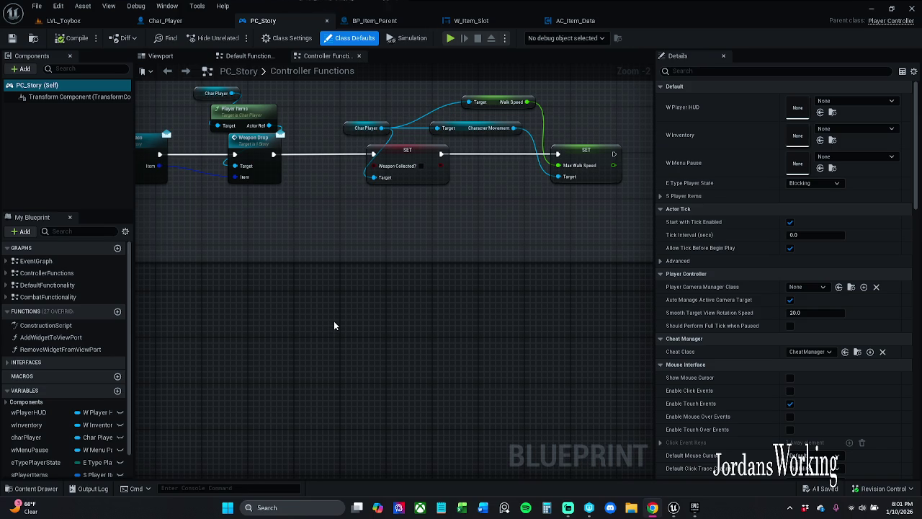
mouse_move(389, 298)
mouse_down()
mouse_move(319, 351)
mouse_move(400, 348)
mouse_move(266, 342)
mouse_up()
scroll(389, 343, down, 3)
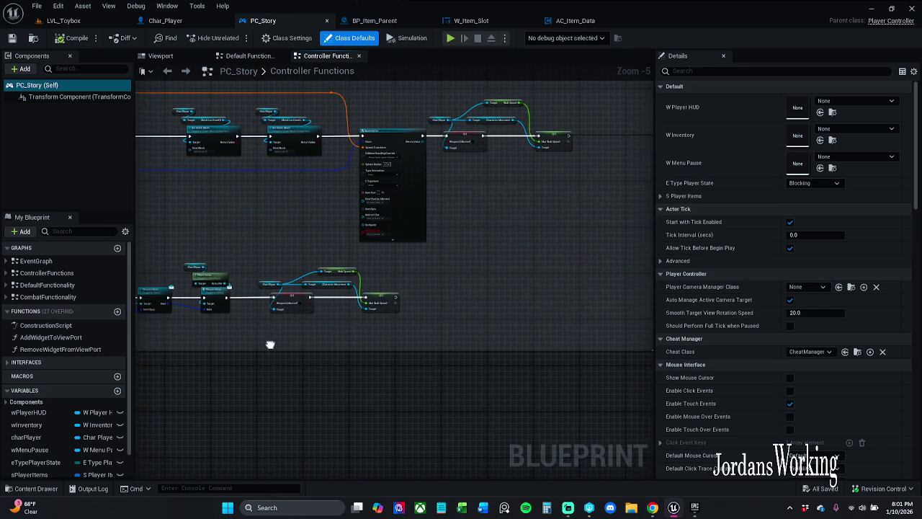
click(426, 222)
Step: Run Refresh Nodes on PC_Story's SpawnActor node
right_click(426, 222)
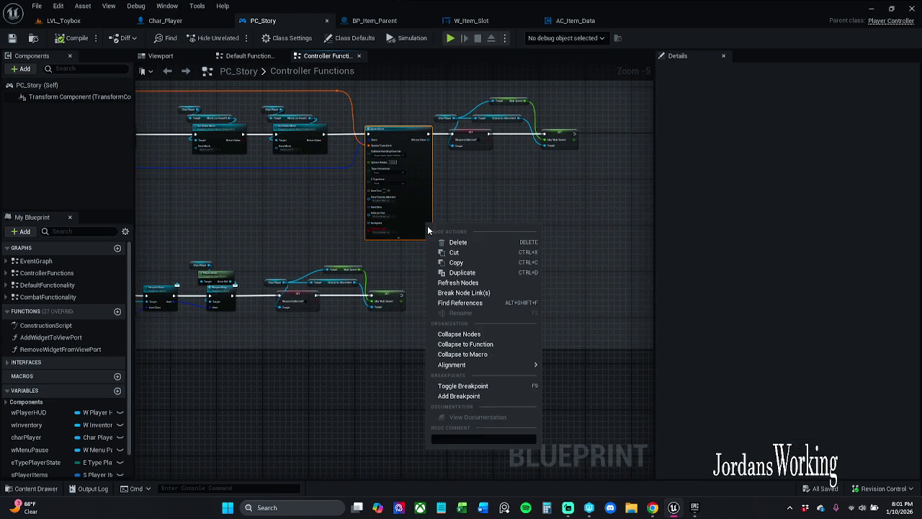
click(483, 285)
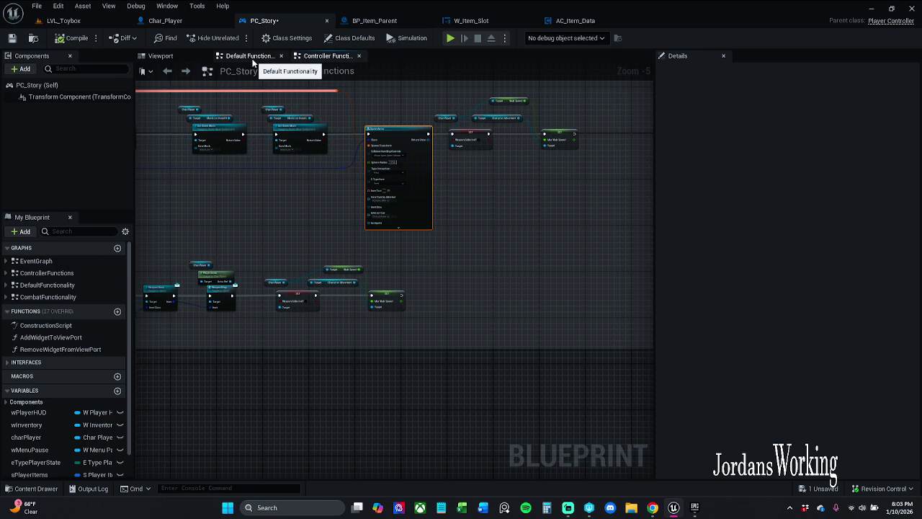
drag(299, 201, 437, 156)
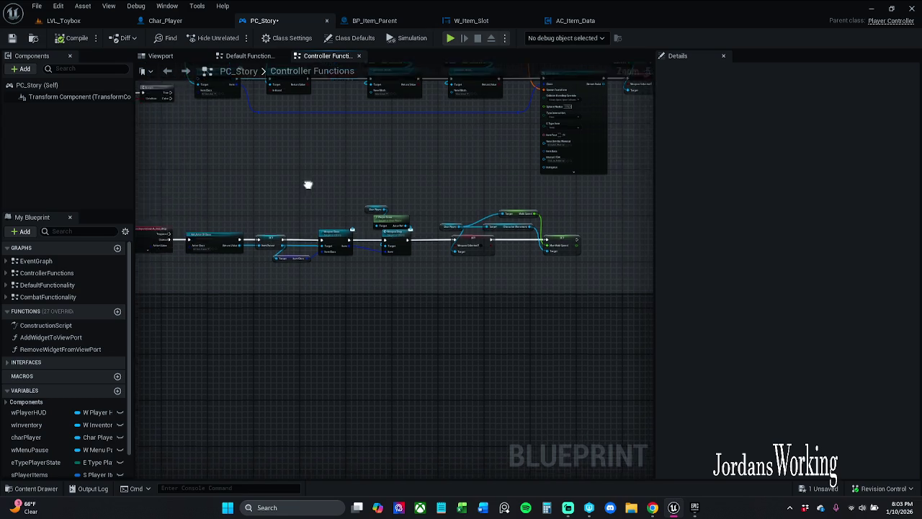
drag(308, 185, 480, 176)
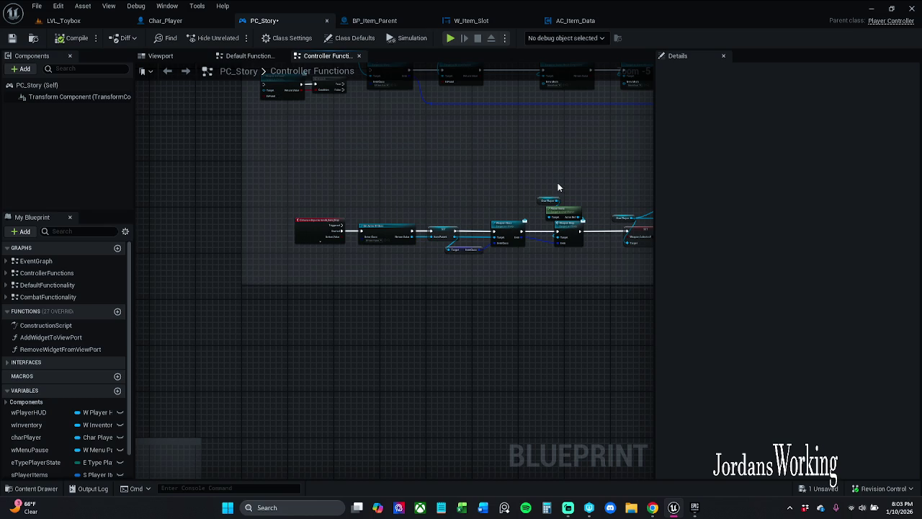
scroll(467, 200, up, 3)
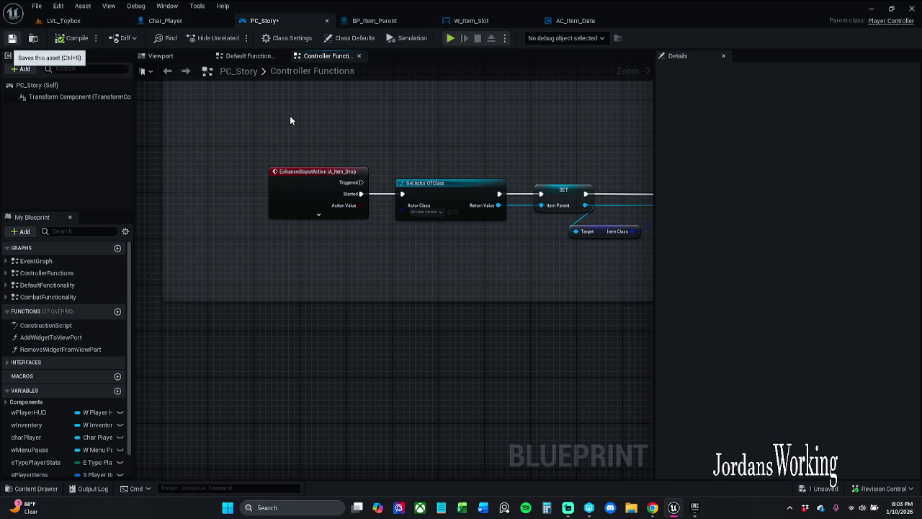
Step: Save PC_Story and zoom out to survey its commented node groups
key(ctrl+s)
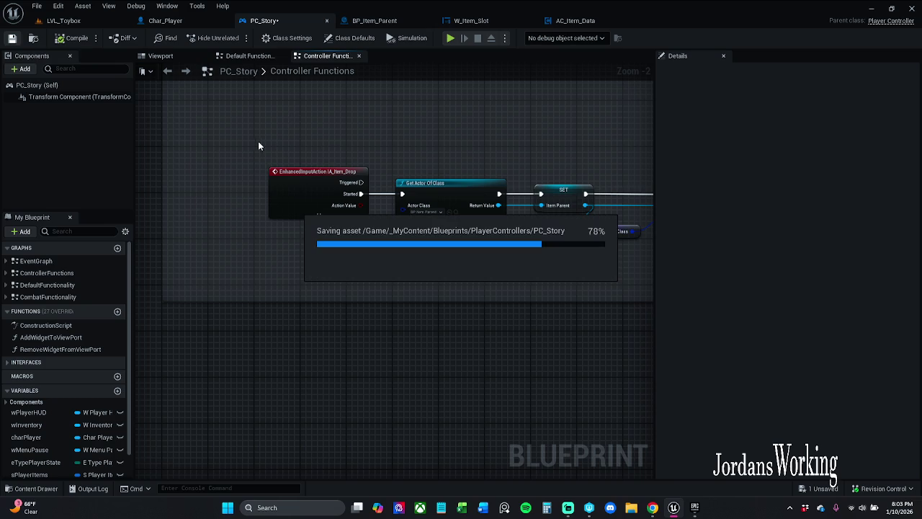
scroll(255, 141, down, 4)
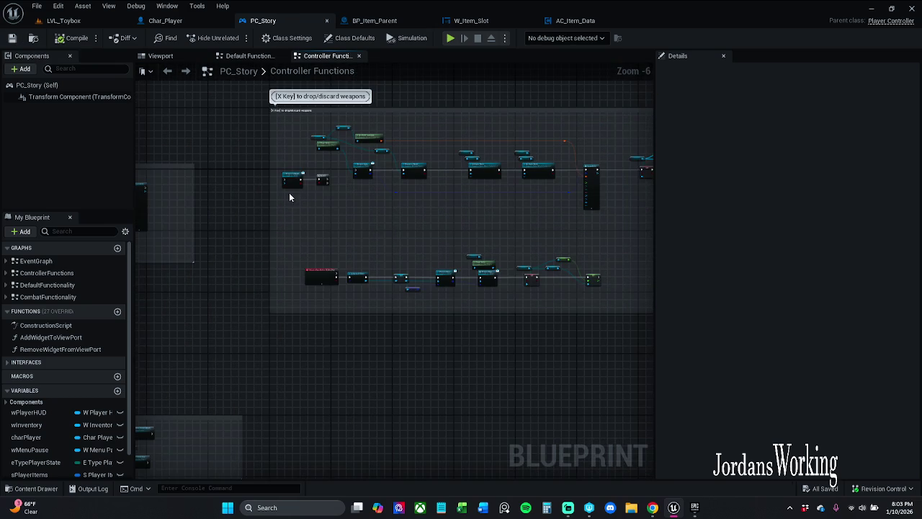
drag(288, 192, 561, 179)
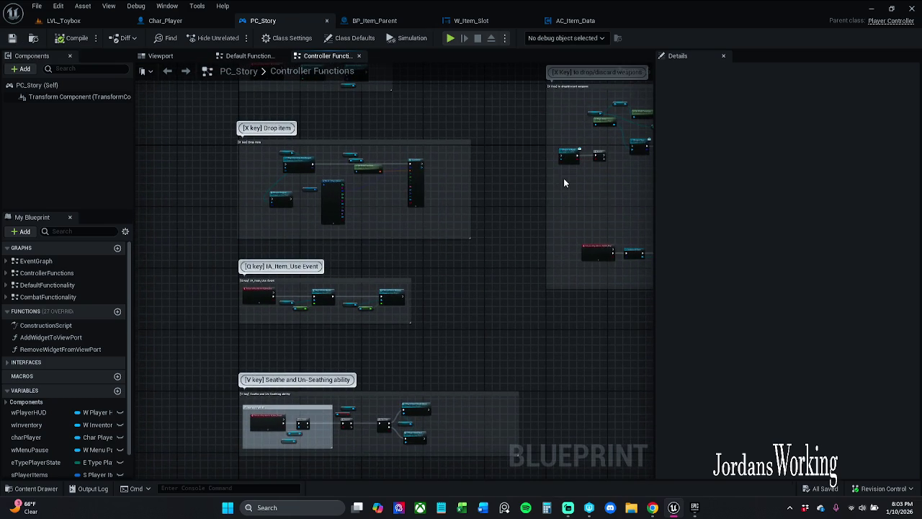
scroll(563, 178, down, 2)
scroll(498, 175, down, 2)
scroll(501, 175, down, 2)
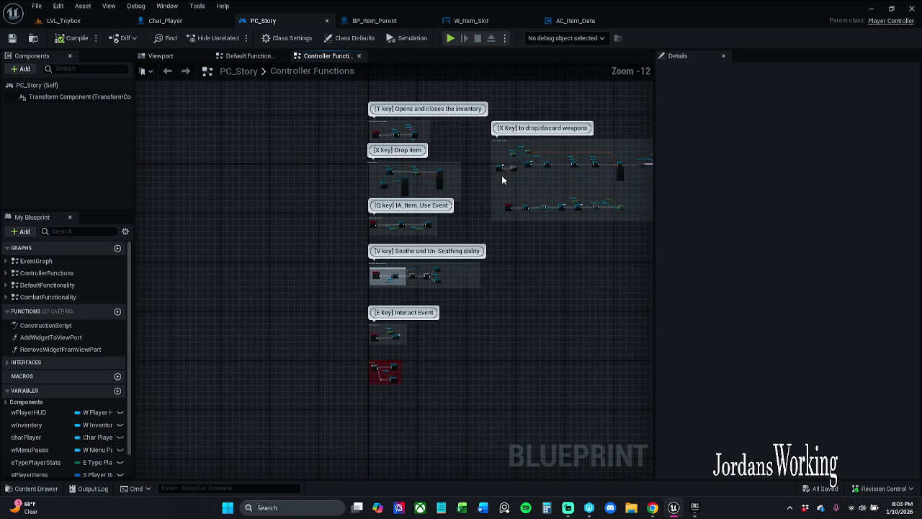
Step: Show the Default Functionality graph with its Jump, pause menu and IA_Dodge nodes
scroll(502, 174, up, 7)
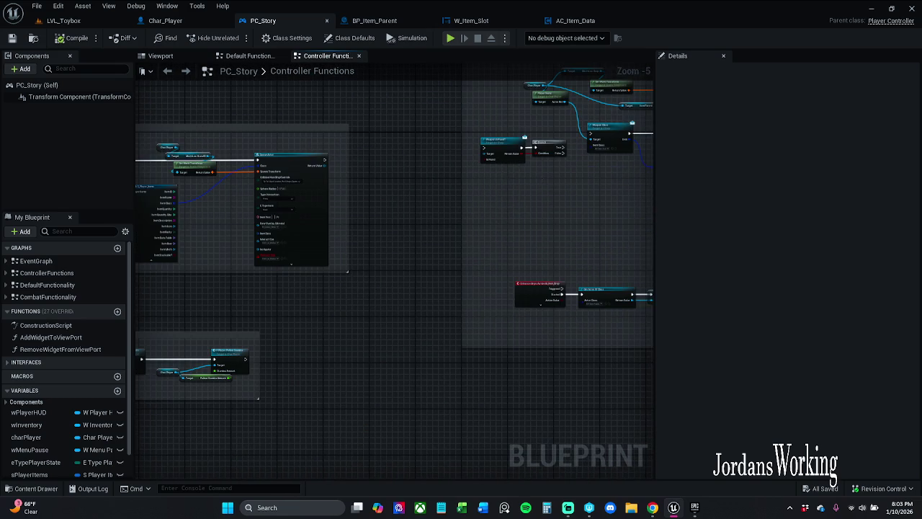
scroll(551, 175, up, 3)
scroll(432, 159, down, 3)
scroll(415, 151, up, 5)
scroll(372, 174, down, 5)
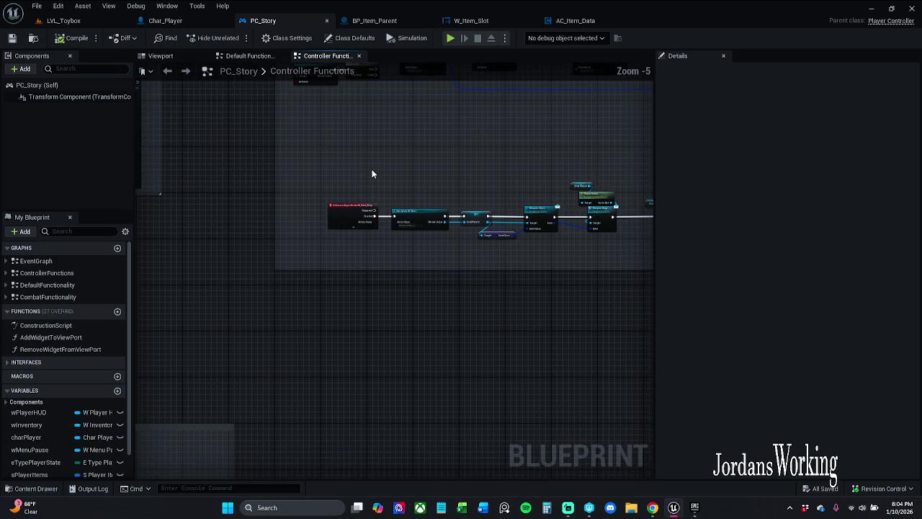
click(249, 55)
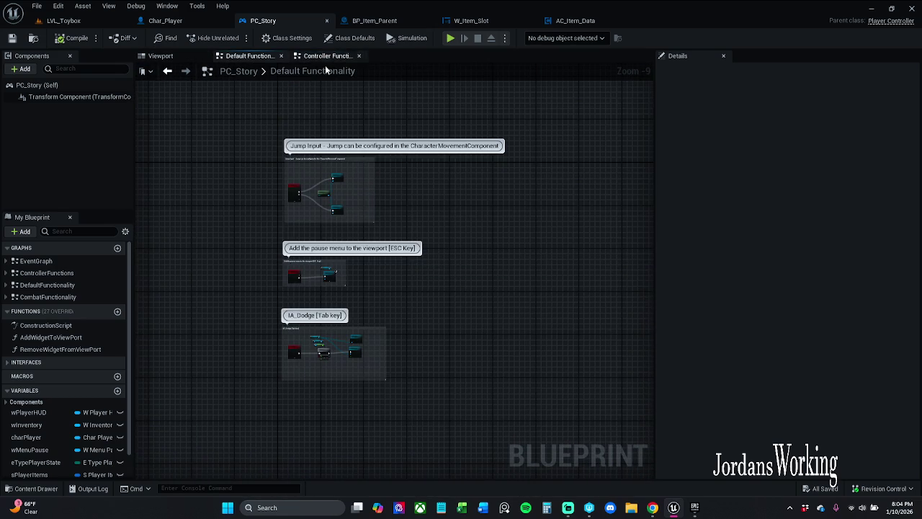
Step: Filter PC_Story's members by 'inter' and jump to the IA_Interaction E-key Interact Event
click(327, 55)
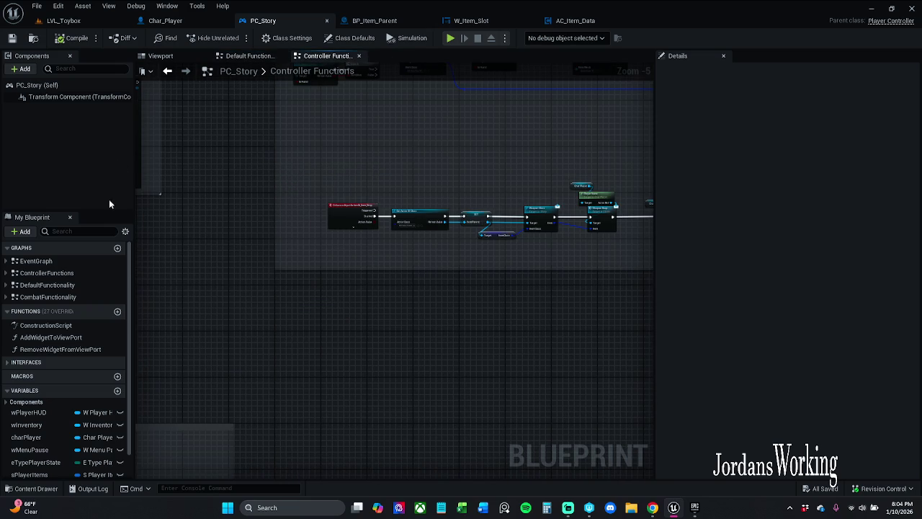
click(75, 232)
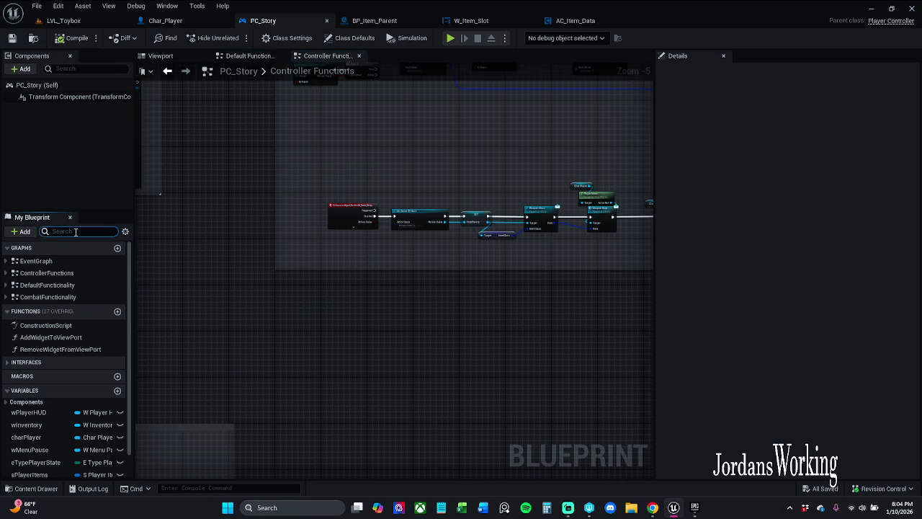
text(inter)
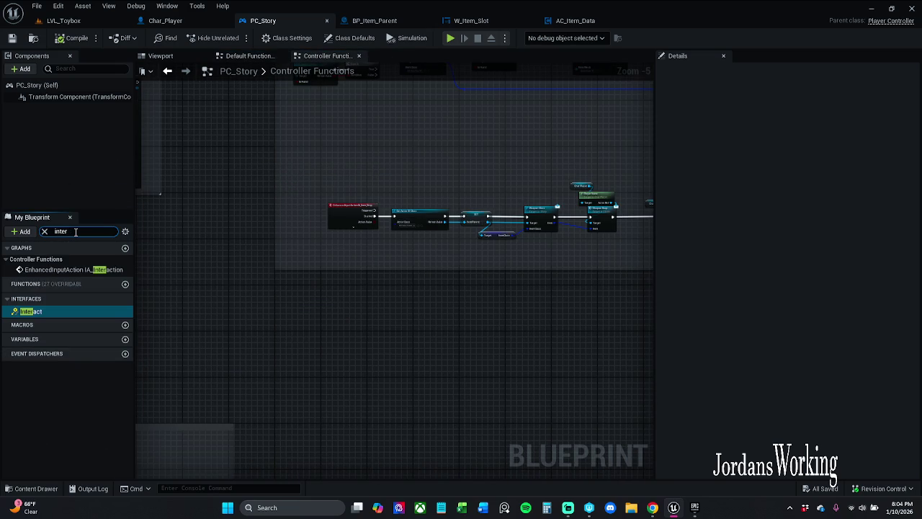
double_click(59, 270)
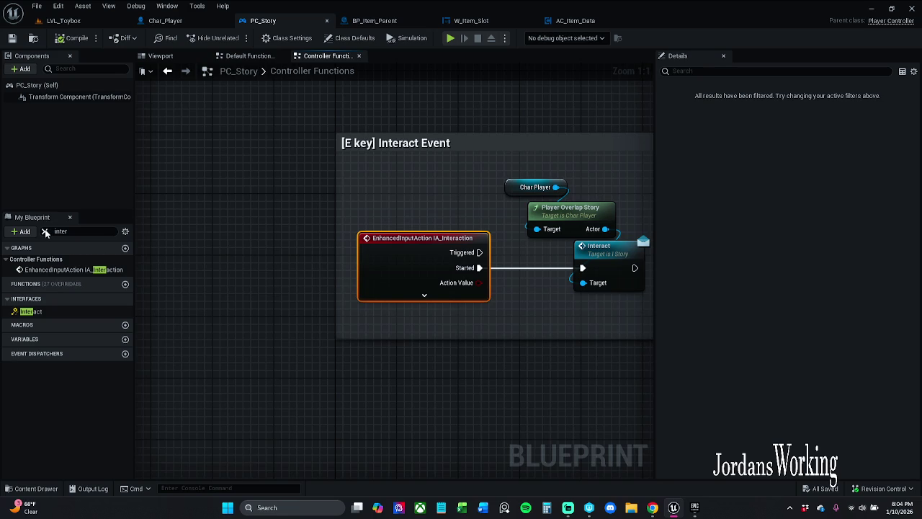
Step: Clear the 'inter' filter from the My Blueprint member search
click(45, 232)
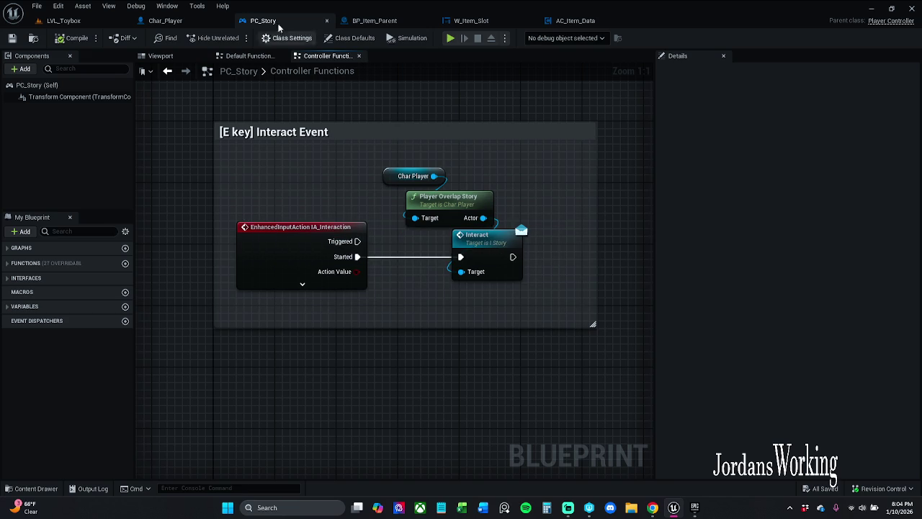
click(587, 20)
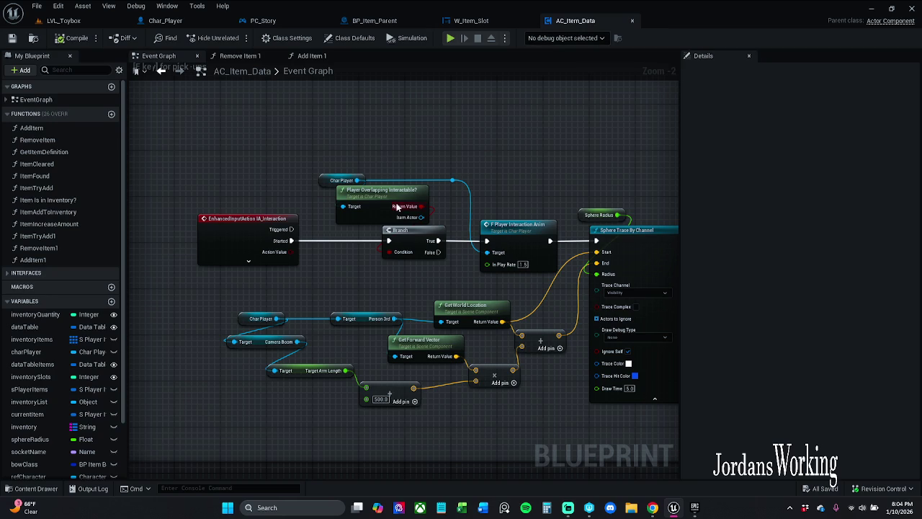
click(390, 193)
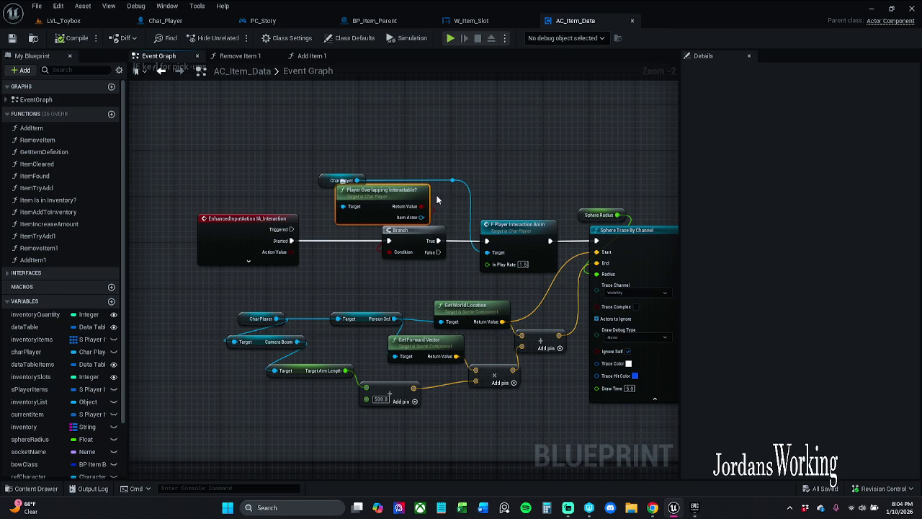
click(470, 20)
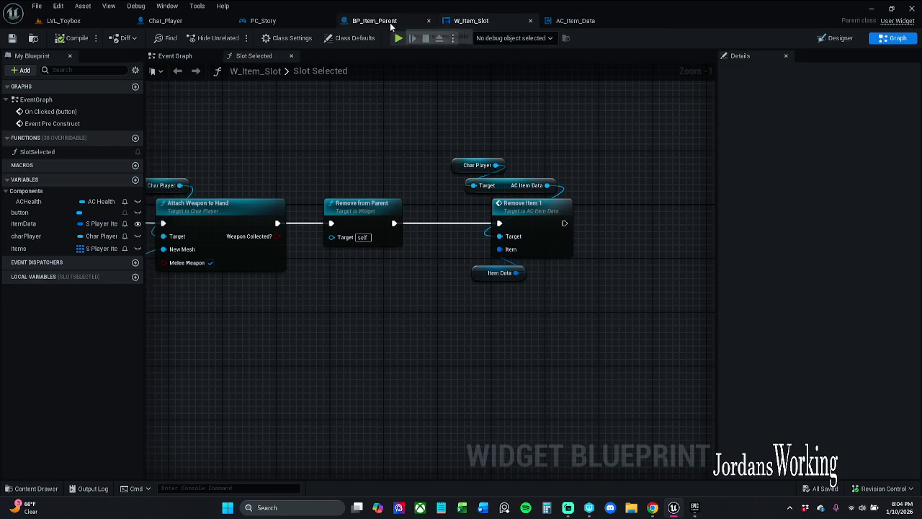
click(261, 20)
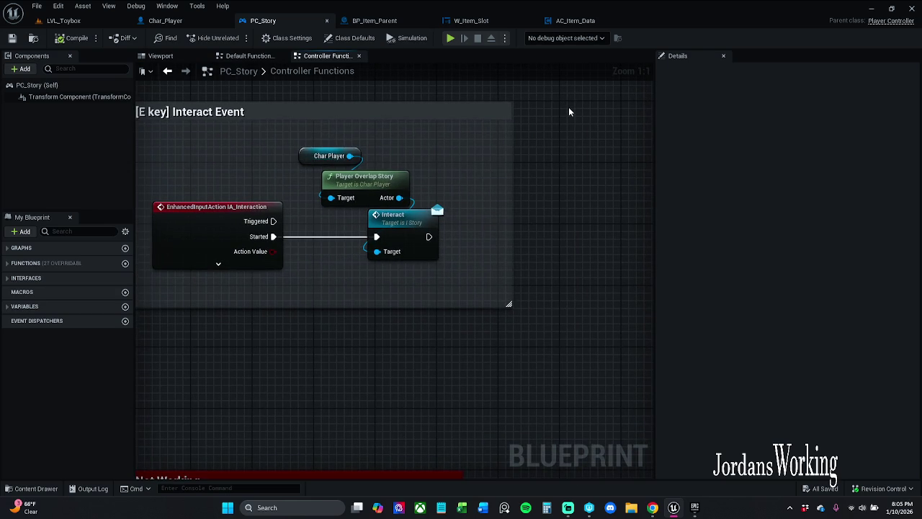
Step: Paste Player Overlapping Interactable?, target it at Char Player, and branch on its Return Value
key(ctrl+v)
scroll(474, 181, down, 1)
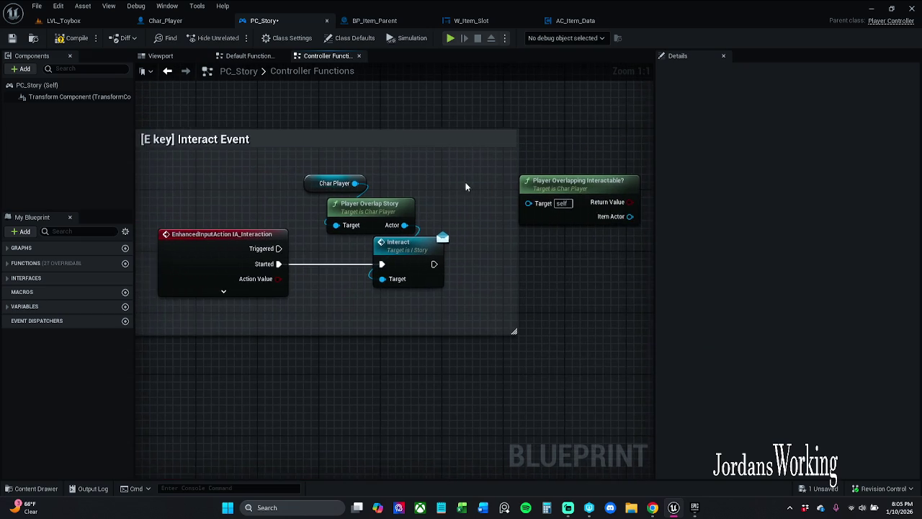
drag(366, 184, 515, 201)
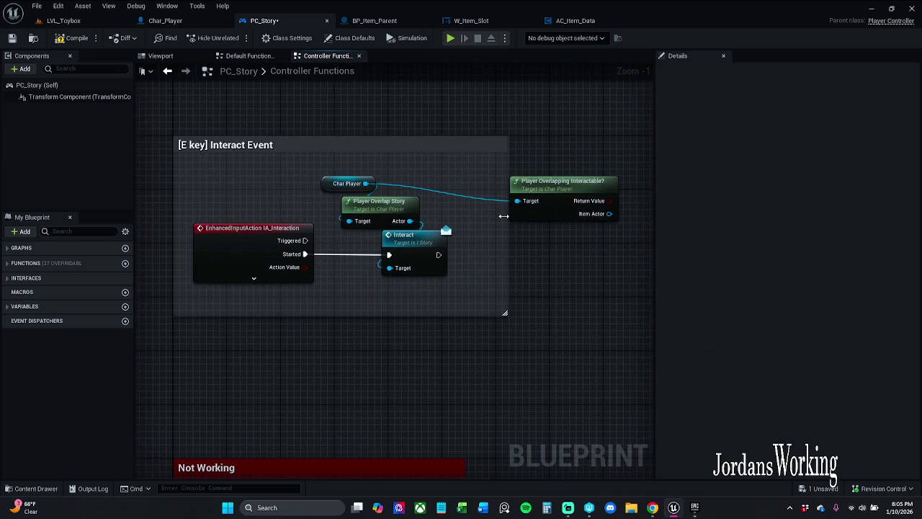
mouse_move(619, 206)
mouse_down()
mouse_move(504, 200)
mouse_move(497, 176)
mouse_move(509, 283)
mouse_up()
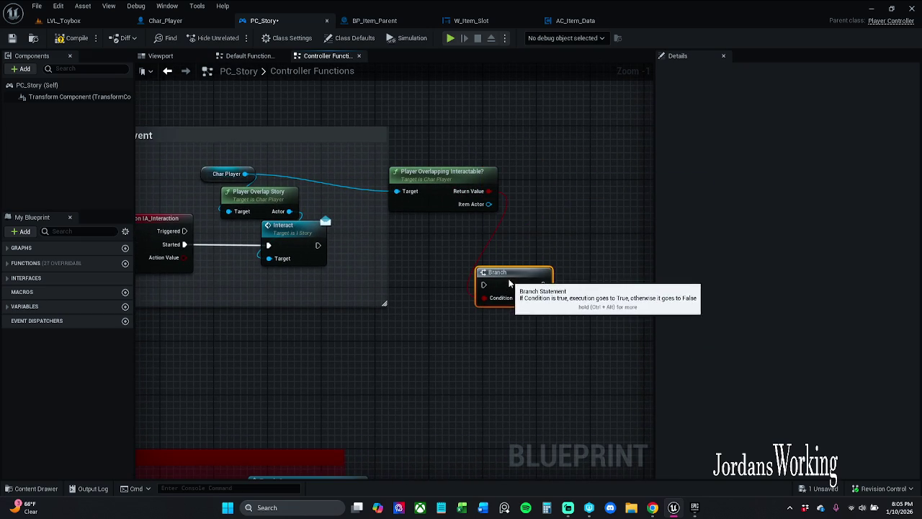
click(585, 201)
Step: Delete an accidentally pasted duplicate node and go to AC_Item_Data's Event Graph
key(ctrl+v)
key(Delete)
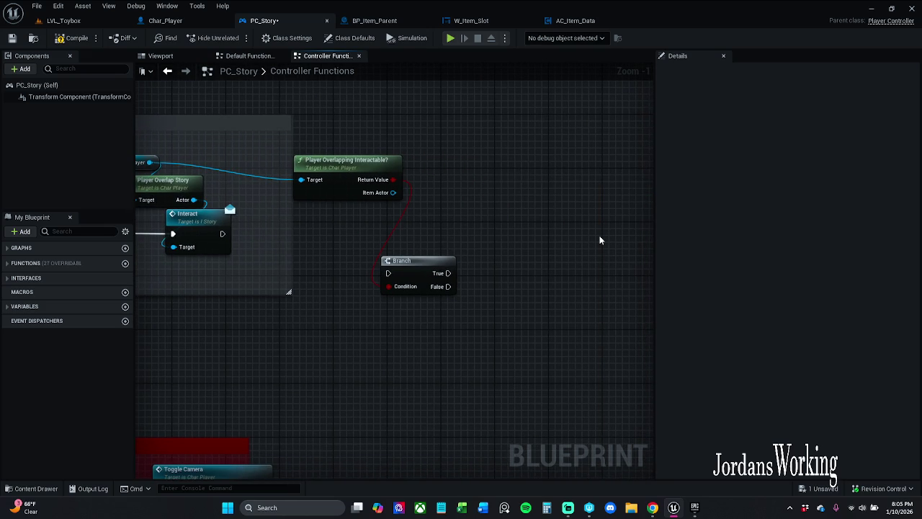
click(582, 22)
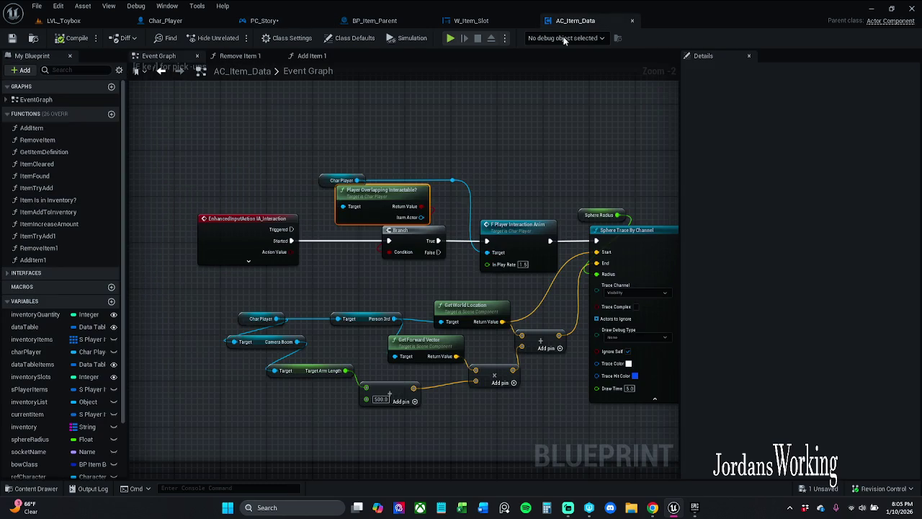
Step: Reorder the blueprint tabs so AC_Item_Data sits between PC_Story and Char_Player
click(517, 224)
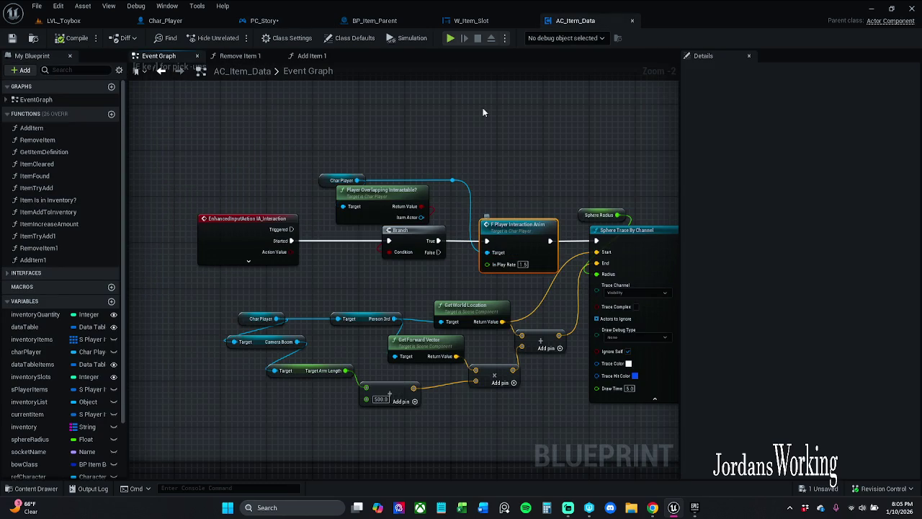
click(499, 23)
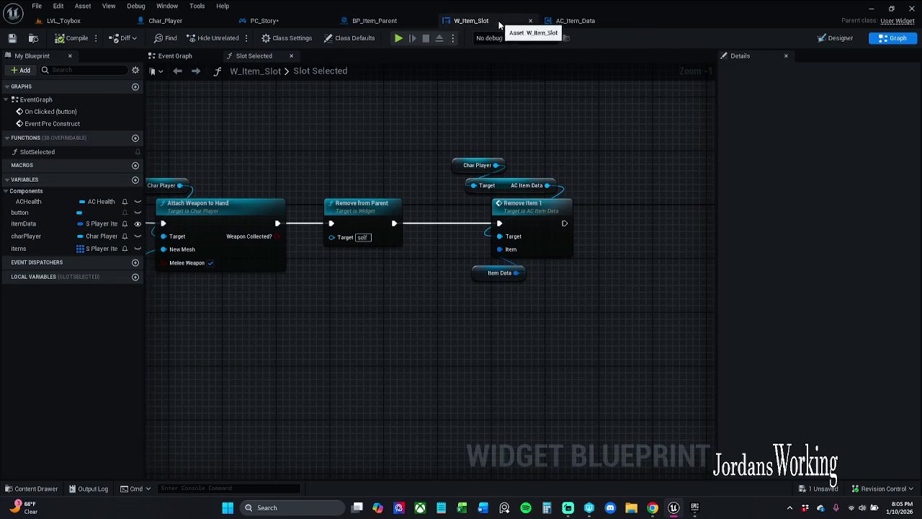
click(264, 20)
drag(283, 20, 173, 21)
click(575, 20)
mouse_move(575, 20)
mouse_down()
mouse_move(249, 30)
mouse_move(252, 22)
mouse_up()
drag(248, 109, 367, 100)
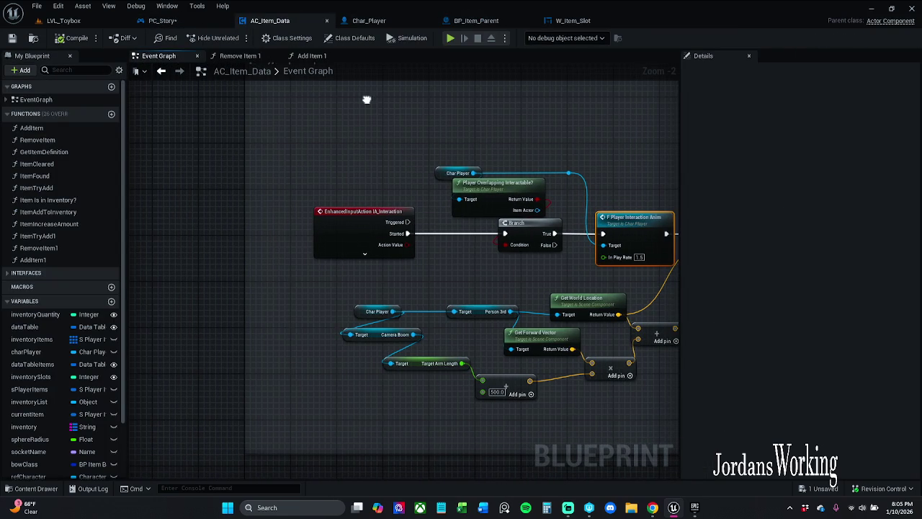
Step: Inspect the Player Overlap Story function graph in Char_Player
click(169, 20)
drag(471, 204, 530, 153)
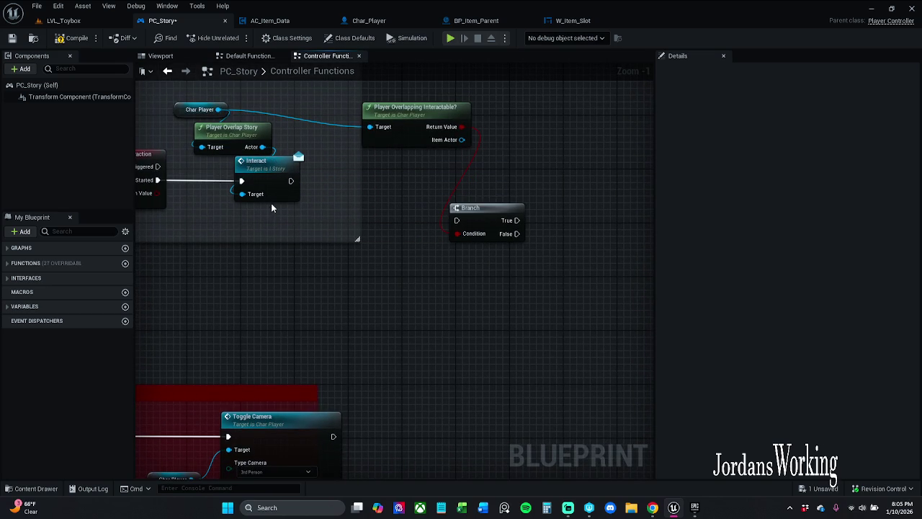
double_click(251, 128)
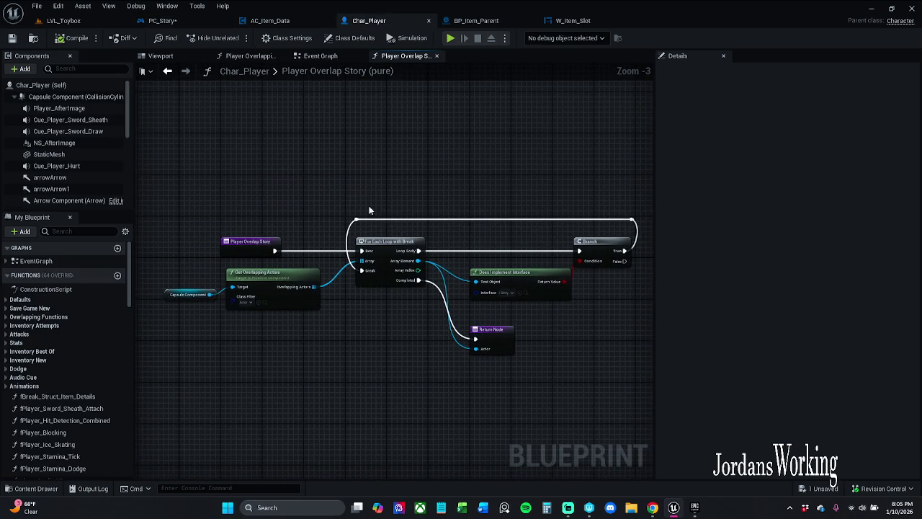
click(327, 58)
click(408, 57)
click(270, 20)
click(162, 20)
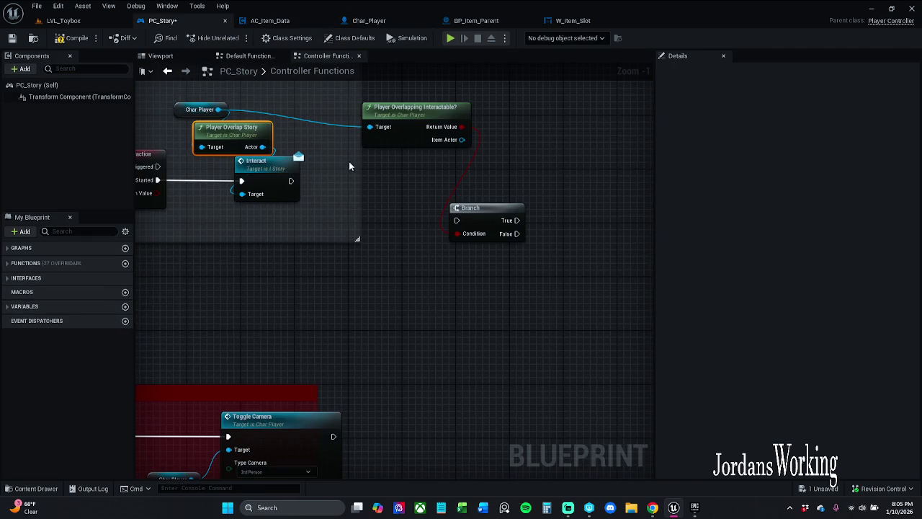
Step: Inspect the Player Overlapping Interactable? function and compare it with Player Overlap Story
double_click(404, 119)
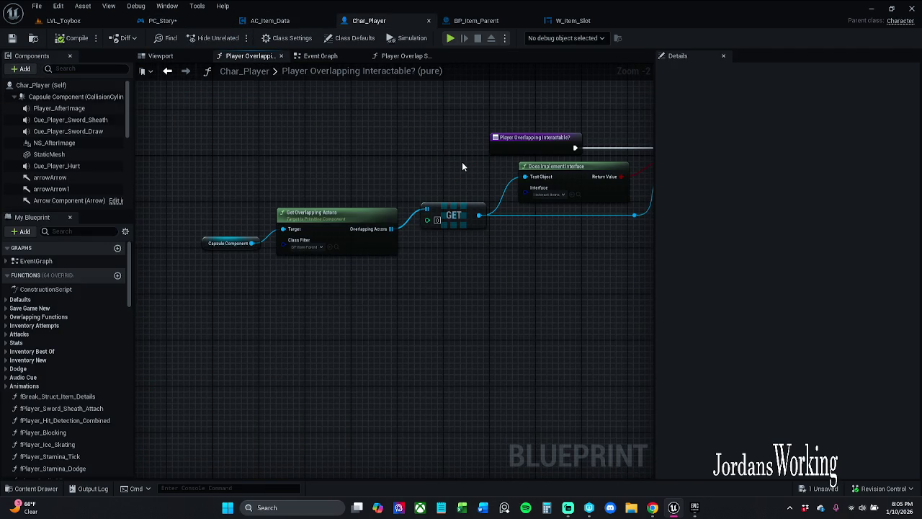
drag(317, 57, 242, 57)
click(328, 56)
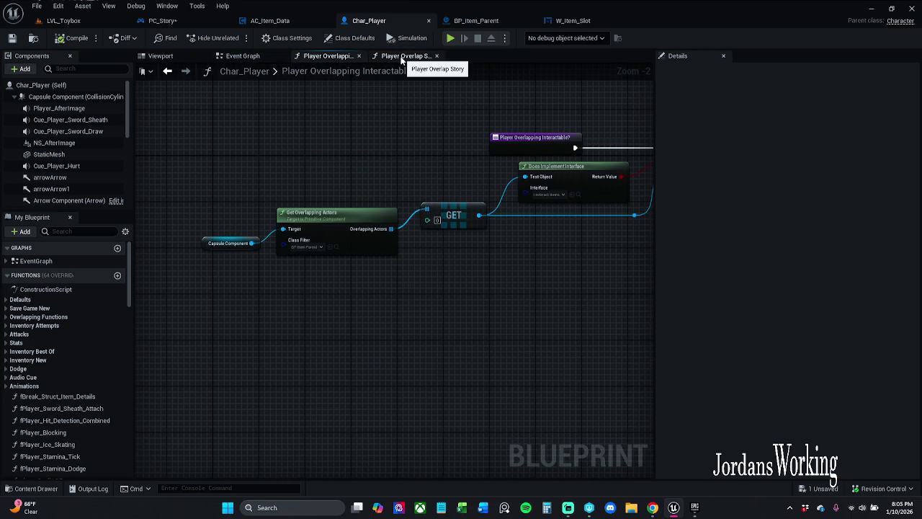
click(389, 59)
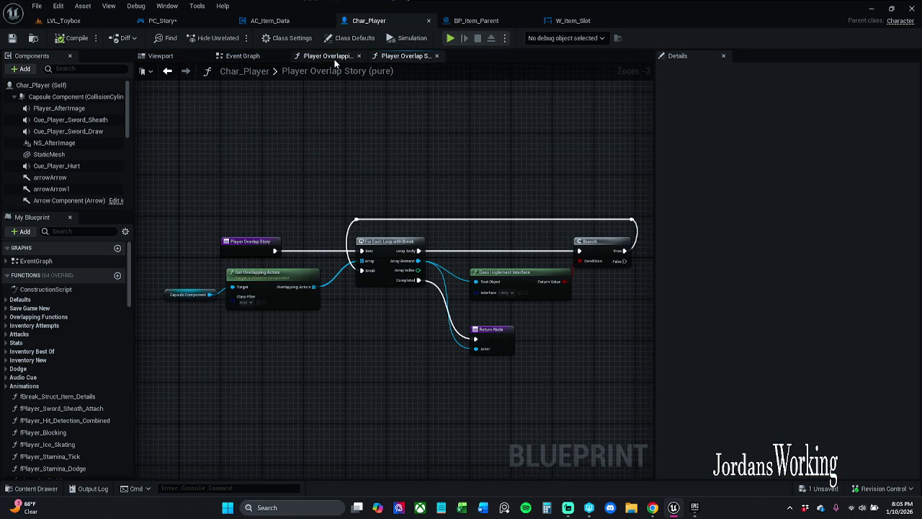
click(334, 60)
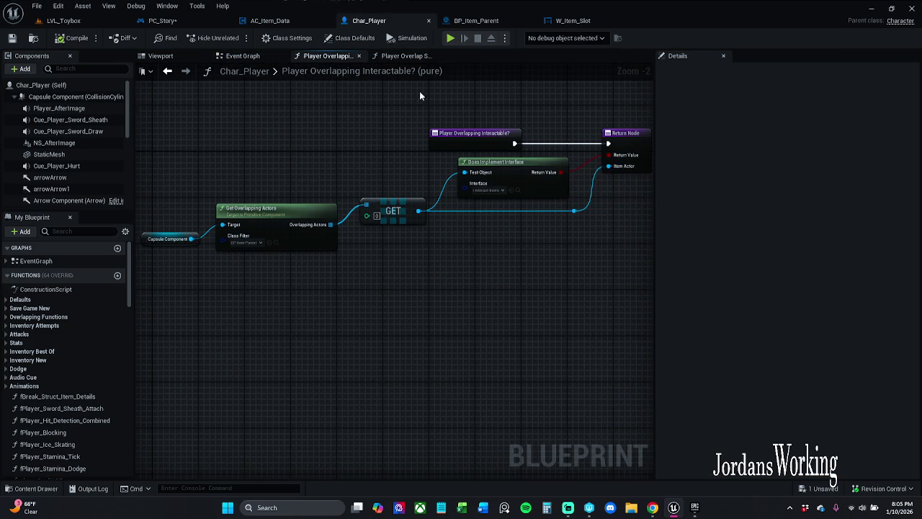
click(407, 55)
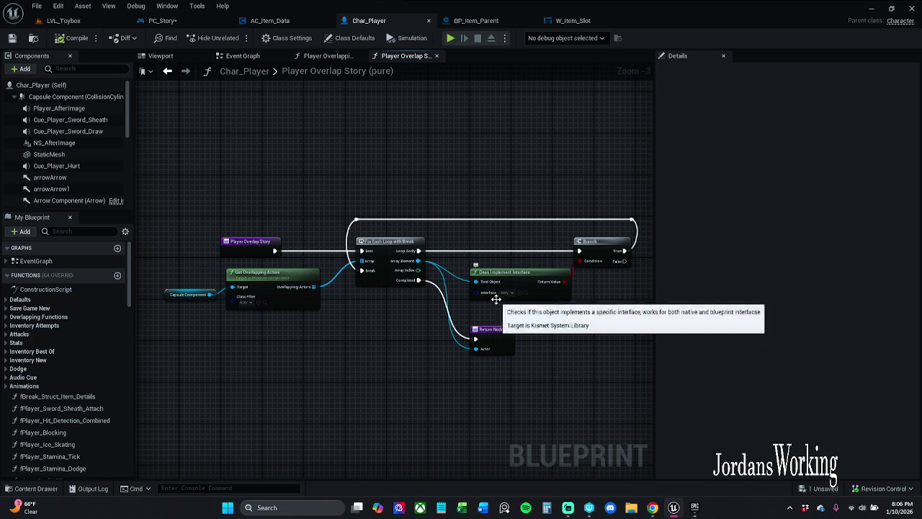
click(259, 20)
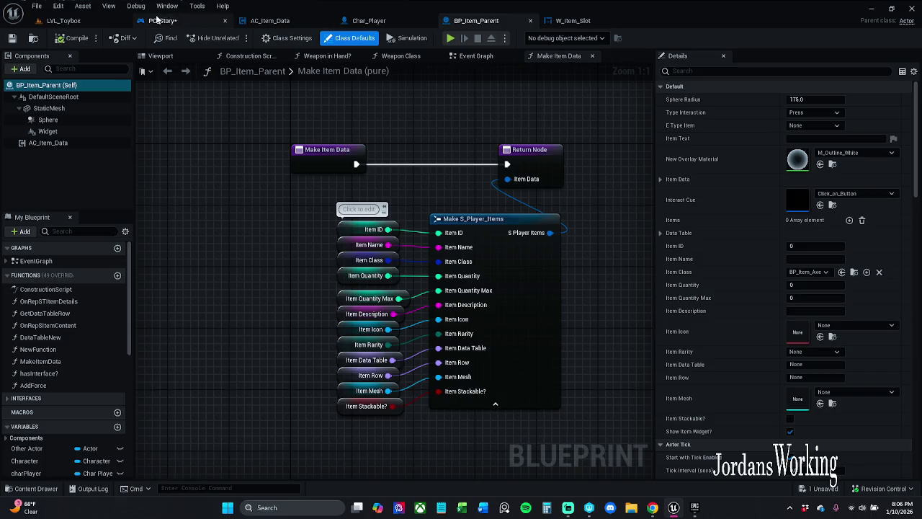
Step: Feed Item Actor into Interact's Target, move the Branch nearer the event, and run Interact on True
click(162, 20)
click(379, 216)
drag(378, 224, 422, 266)
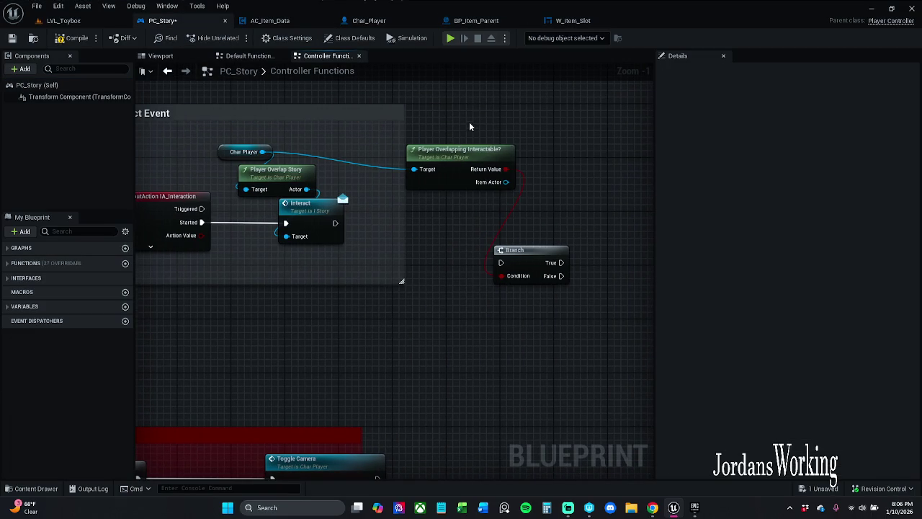
mouse_move(505, 182)
mouse_down()
mouse_move(358, 259)
mouse_move(301, 242)
mouse_move(620, 233)
mouse_up()
click(530, 262)
mouse_move(530, 262)
mouse_down()
mouse_move(371, 236)
mouse_move(367, 222)
mouse_move(201, 224)
mouse_up()
drag(412, 226, 574, 222)
mouse_move(216, 135)
mouse_down()
mouse_move(323, 196)
mouse_move(307, 188)
mouse_move(607, 174)
mouse_move(468, 175)
mouse_move(506, 181)
mouse_up()
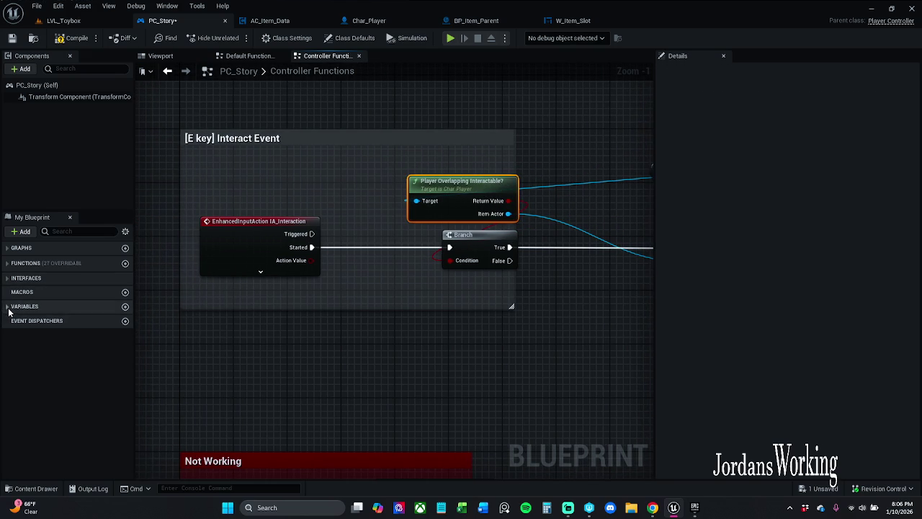
Step: Add a Char Player getter, tidy its nodes, and remove the Item Actor→Target wire
click(9, 308)
mouse_move(36, 355)
mouse_down()
mouse_move(432, 209)
mouse_move(338, 189)
mouse_move(405, 173)
mouse_move(392, 167)
mouse_up()
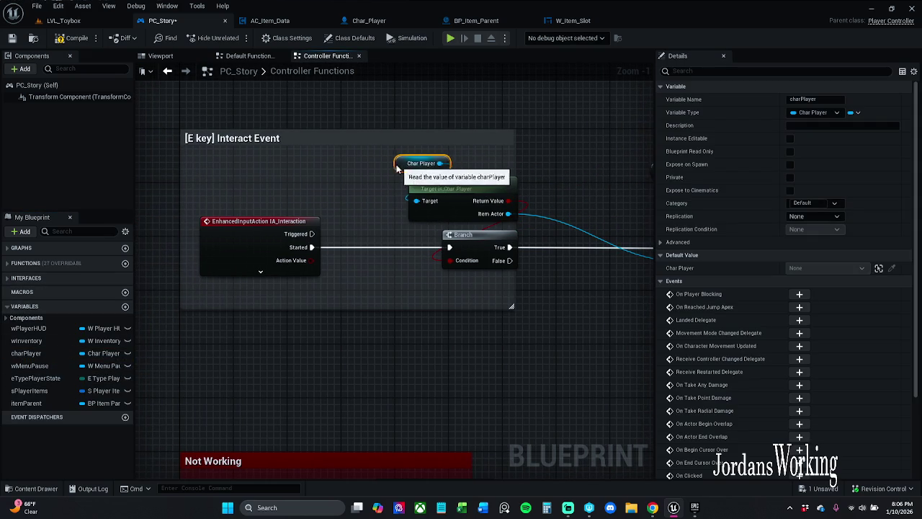
mouse_move(462, 160)
mouse_down()
mouse_move(422, 200)
mouse_move(465, 196)
mouse_up()
click(437, 173)
drag(609, 175, 376, 179)
mouse_move(416, 152)
mouse_down()
mouse_move(526, 214)
mouse_move(463, 214)
mouse_up()
click(489, 151)
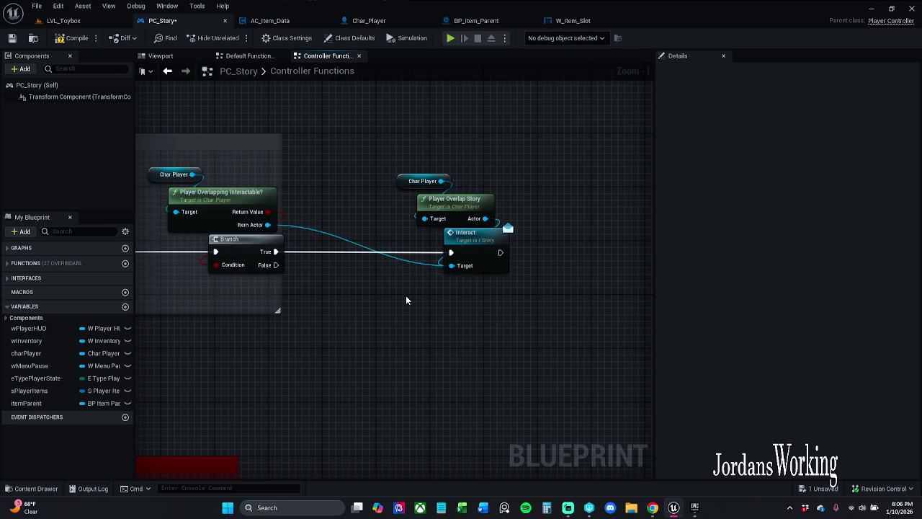
alt+click(407, 261)
Step: Check Player Overlap Story in Char_Player, then shift the interact nodes further right
double_click(468, 206)
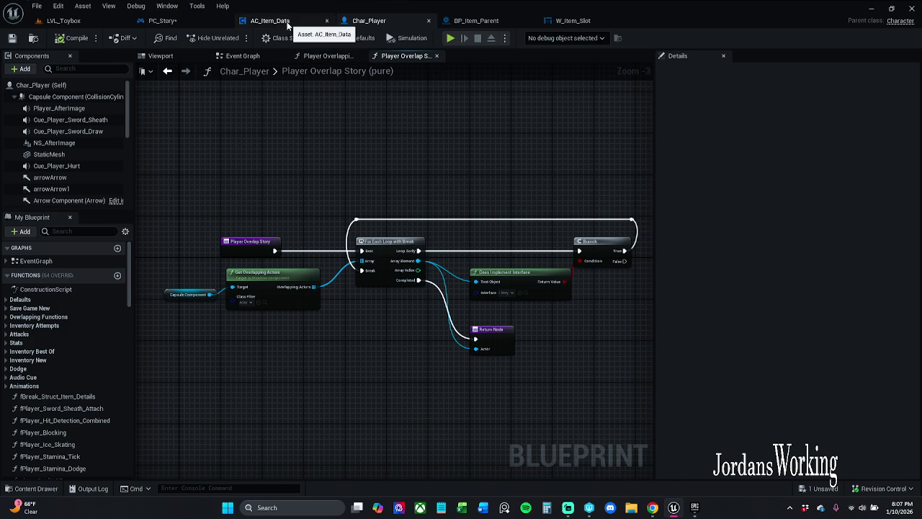
click(170, 20)
click(378, 207)
drag(381, 204, 459, 208)
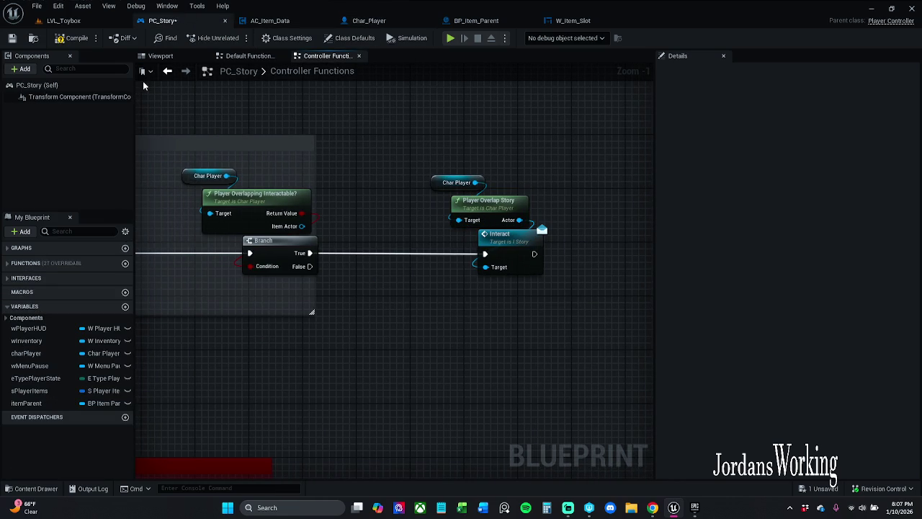
drag(426, 133, 621, 259)
drag(525, 242, 640, 242)
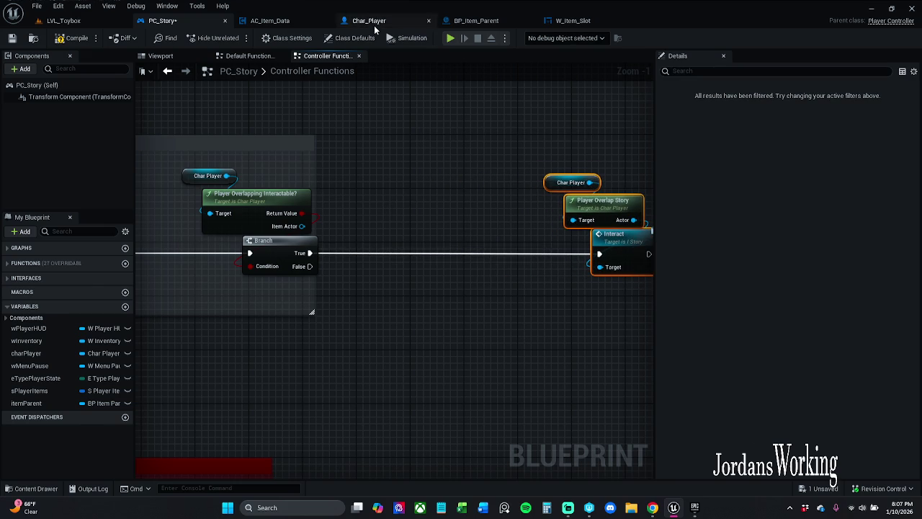
click(369, 20)
click(281, 20)
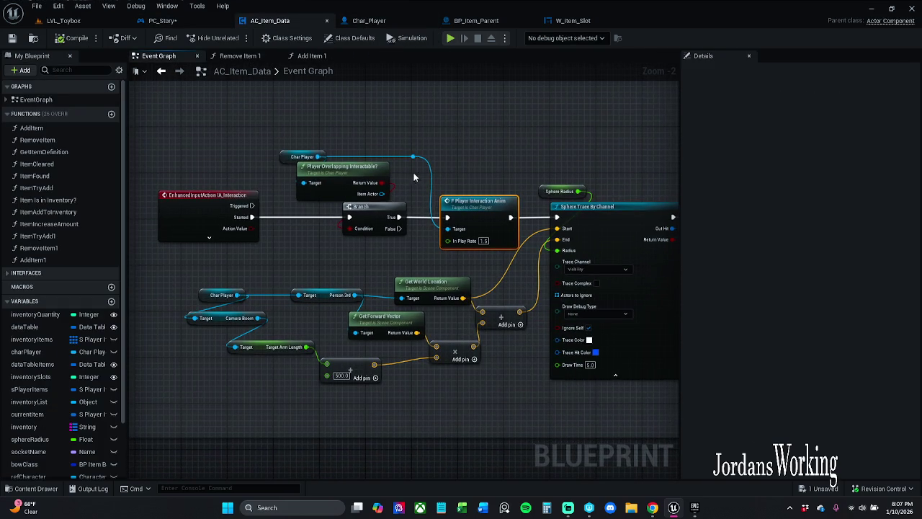
Step: Paste F Player Interaction Anim into PC_Story, driven by the Branch's True output
drag(479, 169, 480, 243)
click(164, 20)
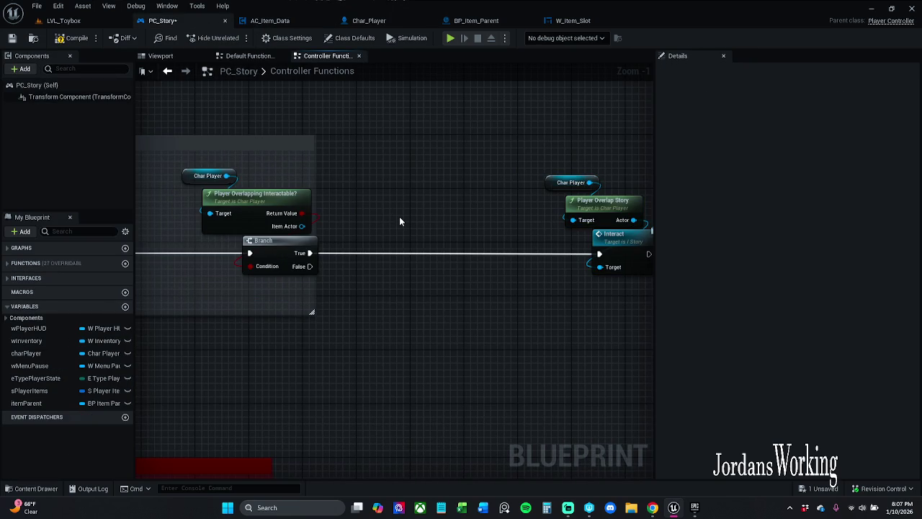
key(ctrl+v)
drag(414, 239, 309, 253)
drag(434, 239, 425, 252)
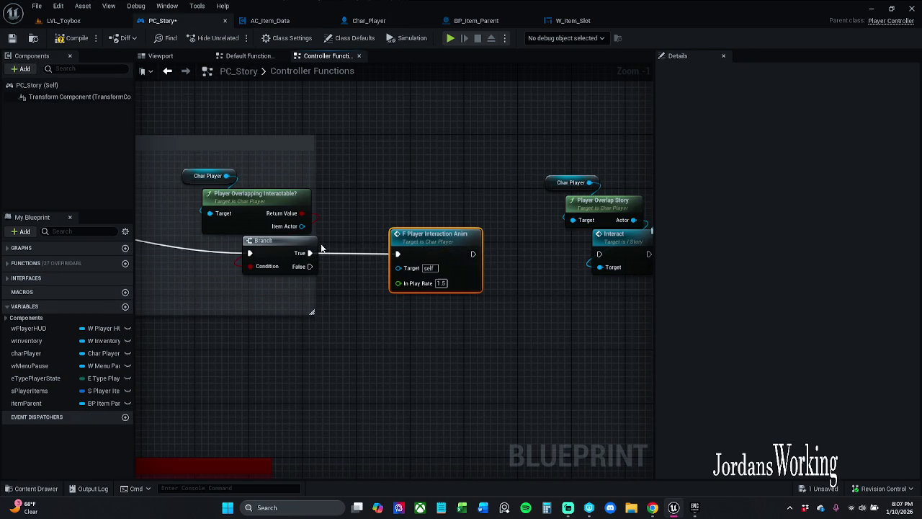
ctrl+click(281, 245)
click(437, 333)
Step: Target the animation (rate 1.5) at Char Player and chain it into Interact
mouse_move(398, 266)
mouse_down()
mouse_move(283, 214)
mouse_move(291, 226)
mouse_move(232, 176)
mouse_move(438, 306)
mouse_move(398, 267)
mouse_up()
click(271, 176)
drag(556, 237, 415, 253)
drag(332, 268, 458, 270)
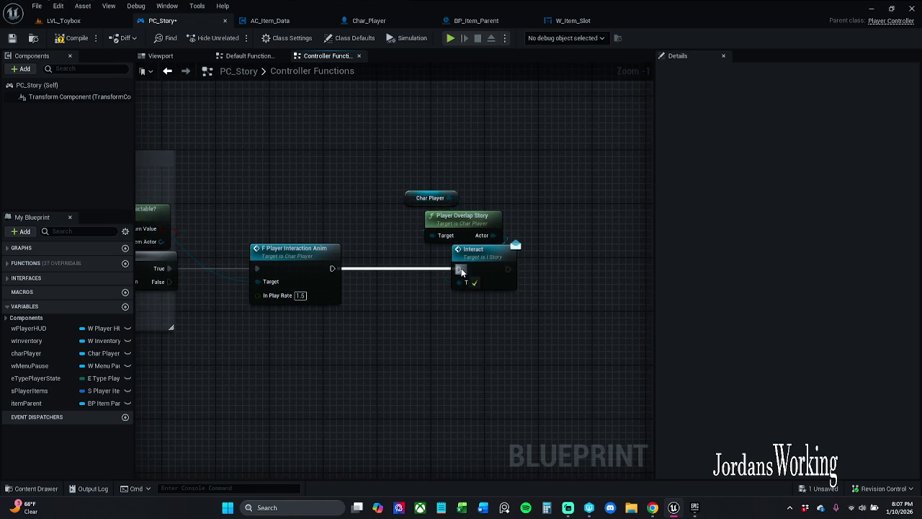
click(271, 20)
mouse_move(490, 174)
mouse_down()
mouse_move(249, 157)
mouse_move(338, 155)
mouse_move(329, 149)
mouse_move(221, 148)
mouse_move(351, 145)
mouse_move(403, 166)
mouse_move(474, 154)
mouse_up()
scroll(330, 148, down, 1)
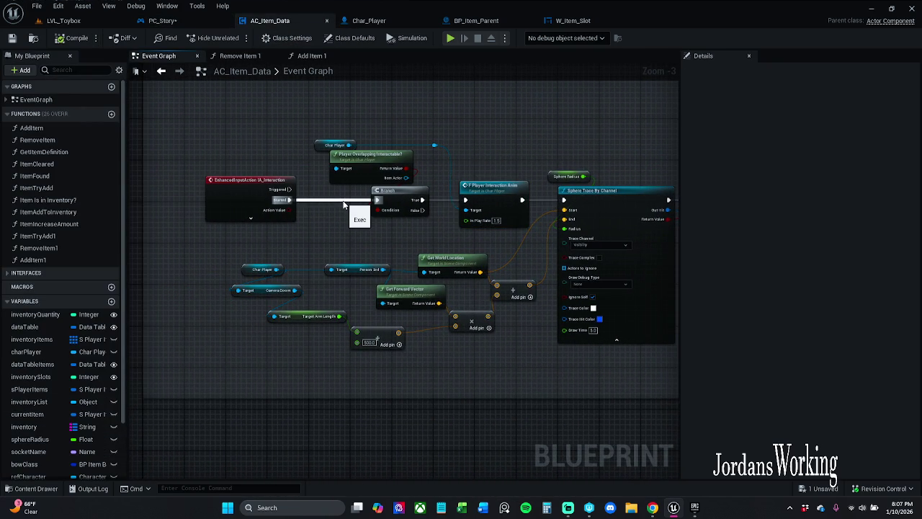
Step: Review the Item Try Add → Add Item 1 → On Collected chain, then save AC_Item_Data and PC_Story
mouse_move(531, 180)
mouse_down()
mouse_move(200, 179)
mouse_move(339, 164)
mouse_move(428, 200)
mouse_up()
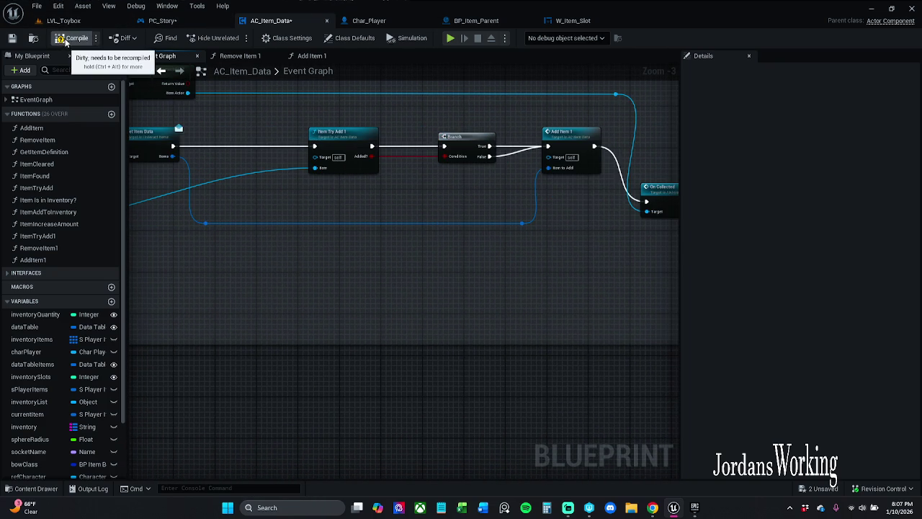
click(11, 38)
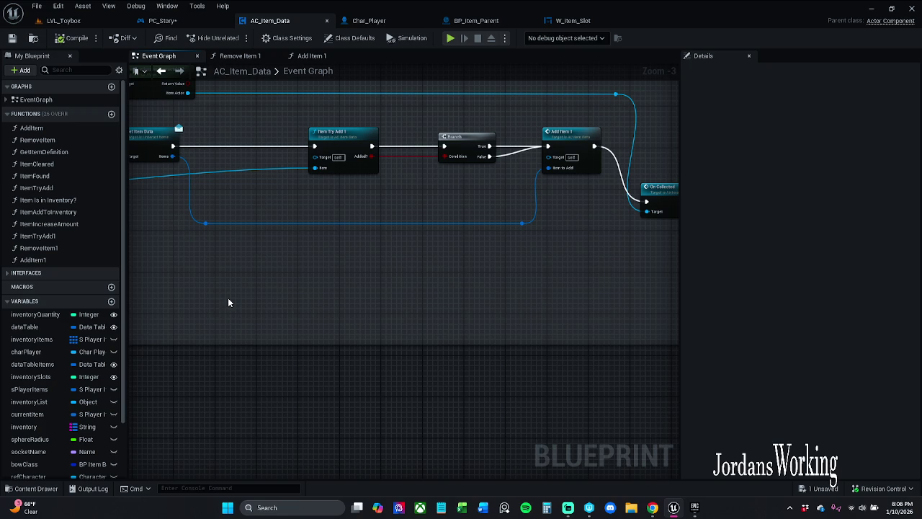
click(194, 23)
key(ctrl+s)
click(63, 22)
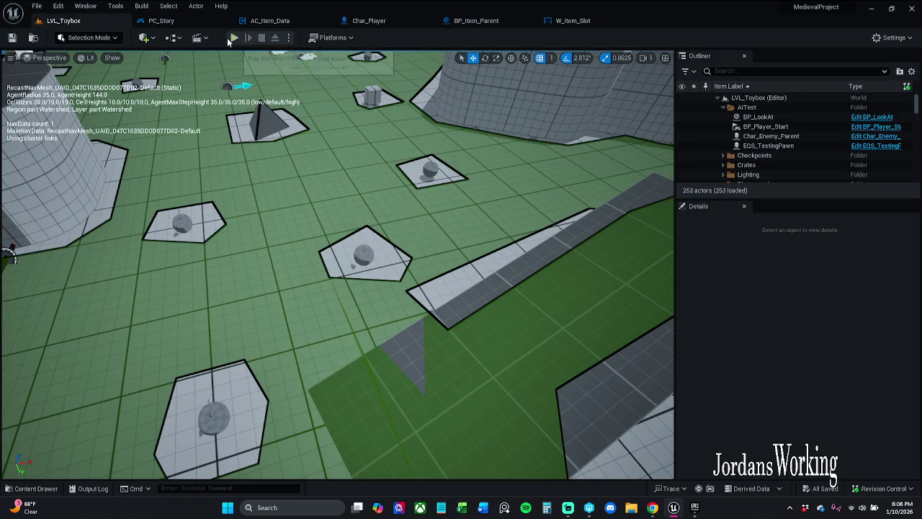
Step: Play-test LVL_Toybox, walking to the 'Press E to Interact with item' prompt, then stop
click(235, 38)
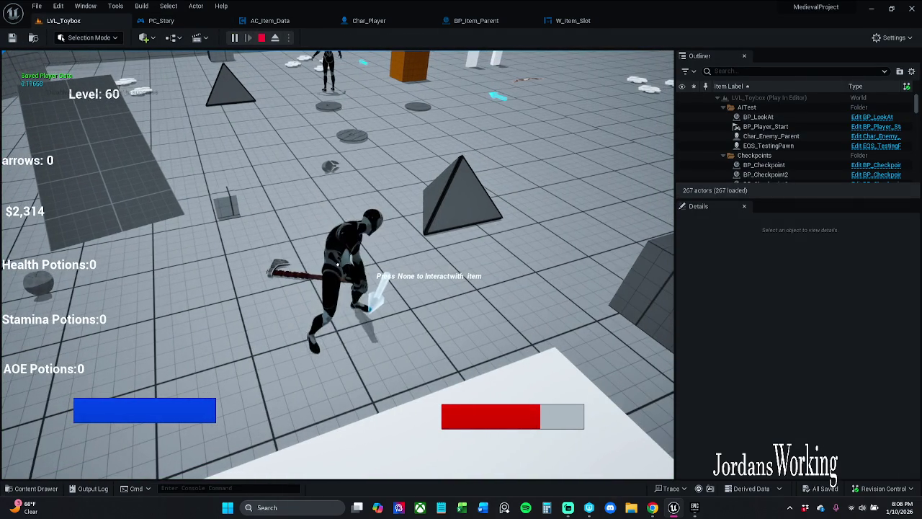
key(w)
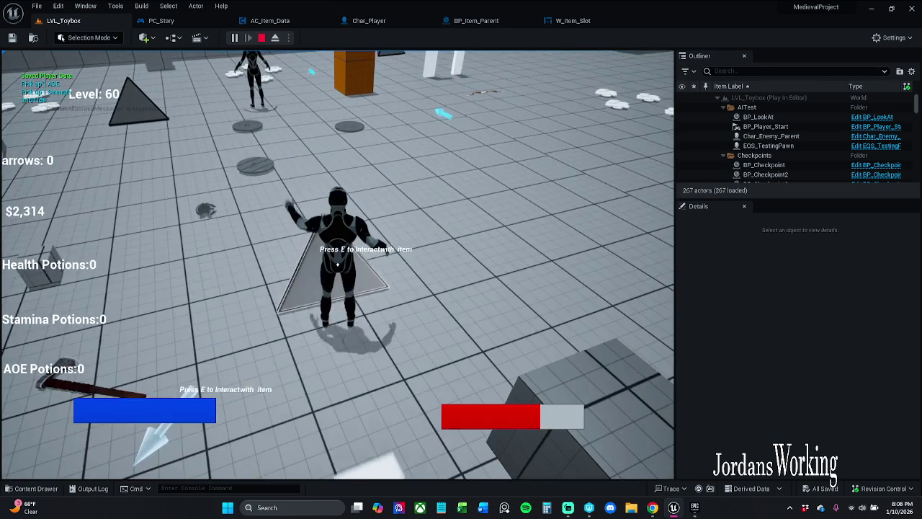
key(w)
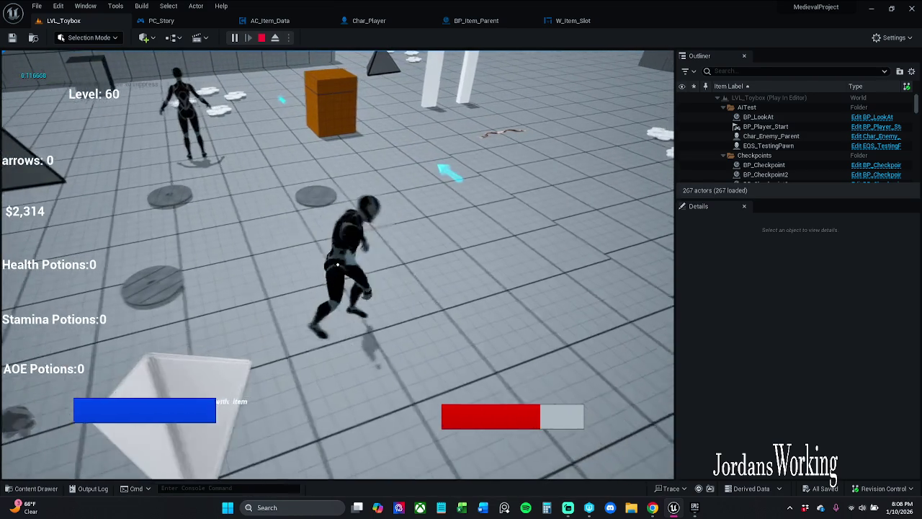
key(Escape)
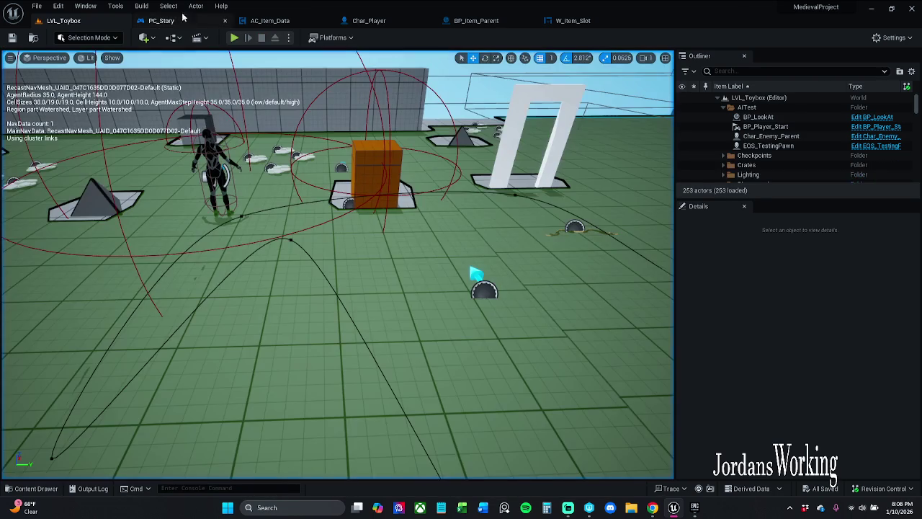
Step: Wire Player Overlapping Interactable?'s Item Actor into the Interact node's Target in PC_Story
click(174, 26)
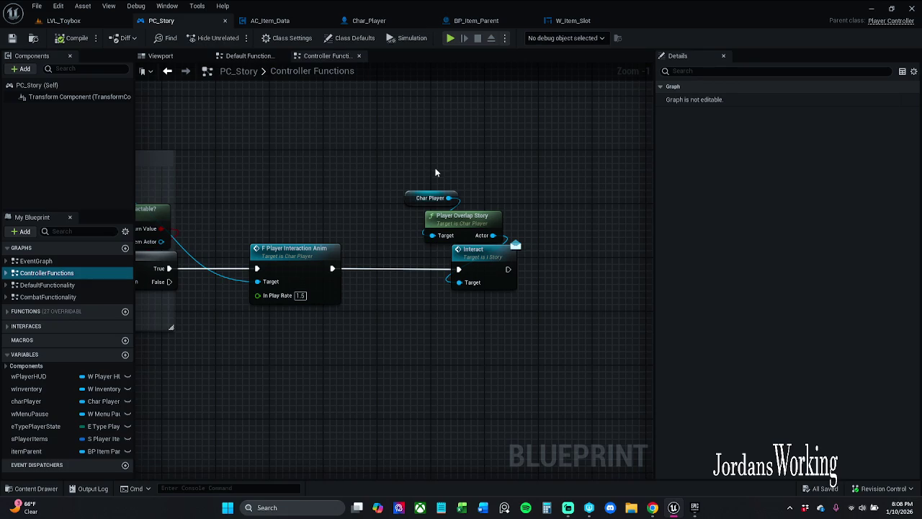
drag(319, 202, 536, 182)
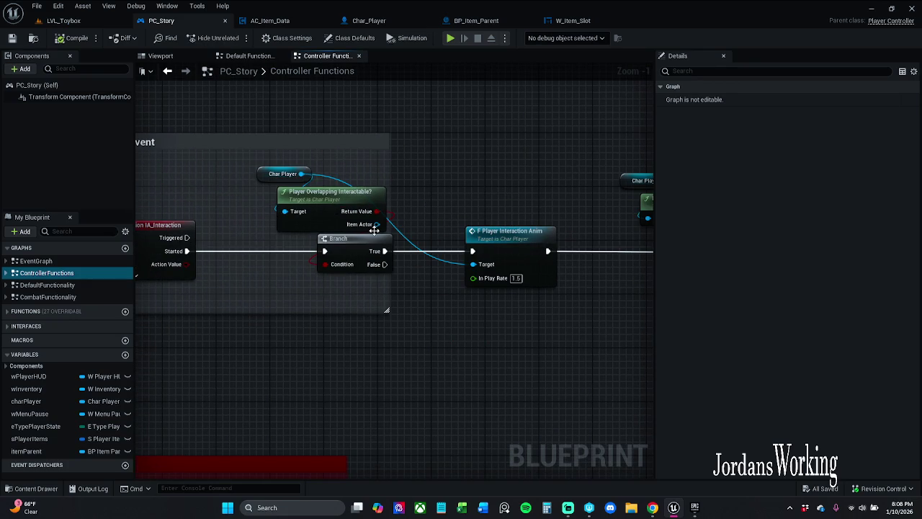
mouse_move(376, 224)
mouse_down()
mouse_move(497, 275)
mouse_move(469, 232)
mouse_move(493, 223)
mouse_up()
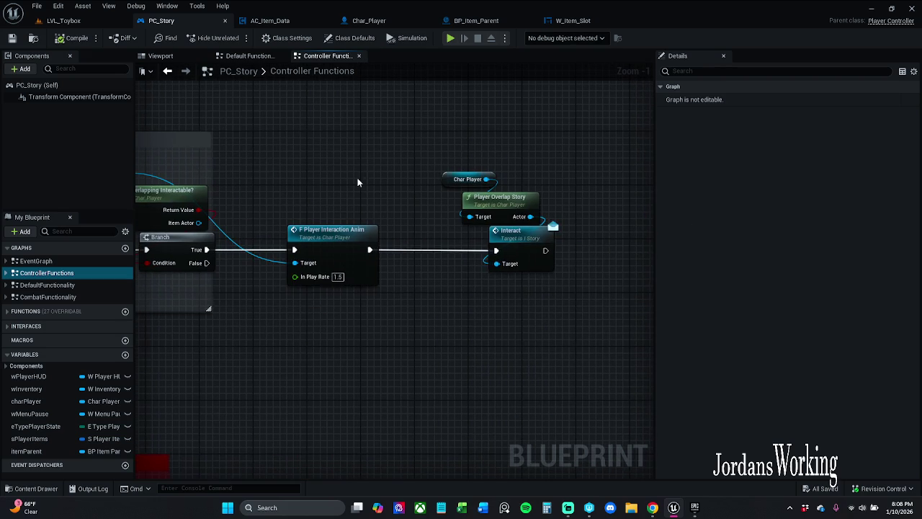
mouse_move(497, 265)
mouse_down()
mouse_move(252, 214)
mouse_move(199, 222)
mouse_up()
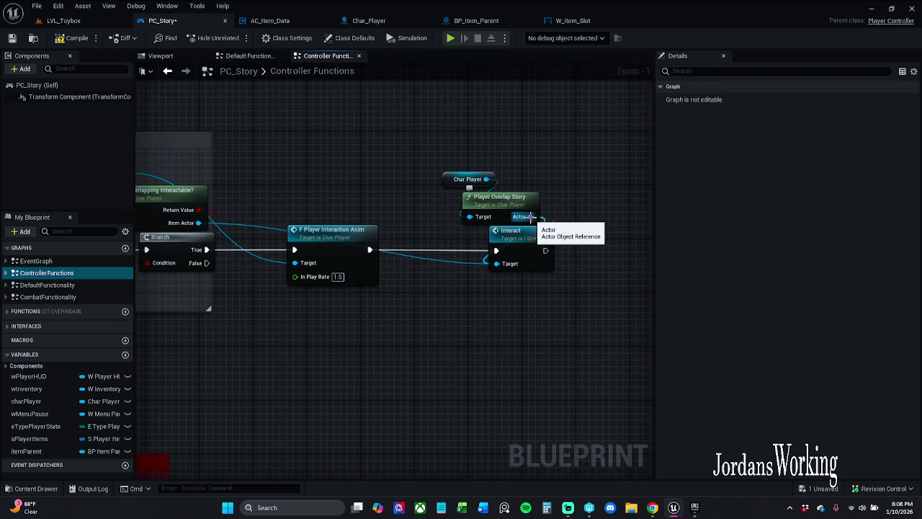
click(63, 20)
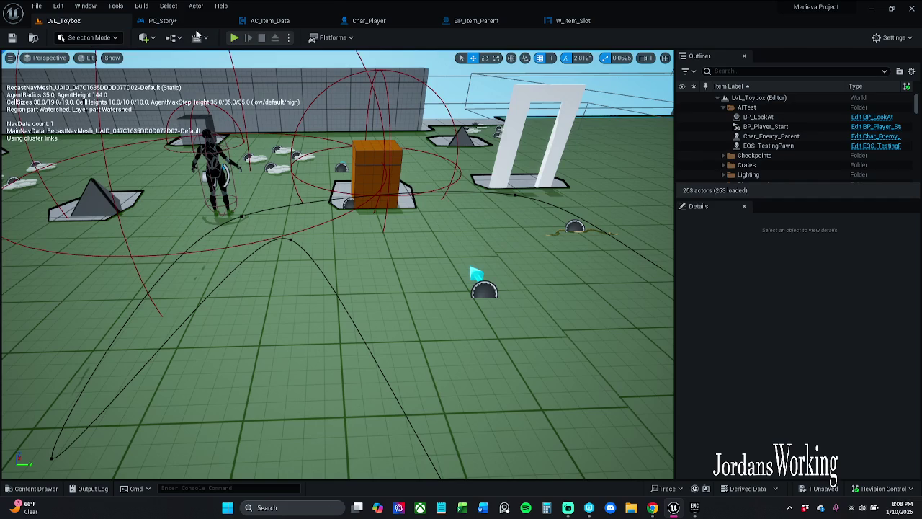
Step: Play-test running through coins so money rises from $2,314 to $2,393, then return to PC_Story
key(alt+p)
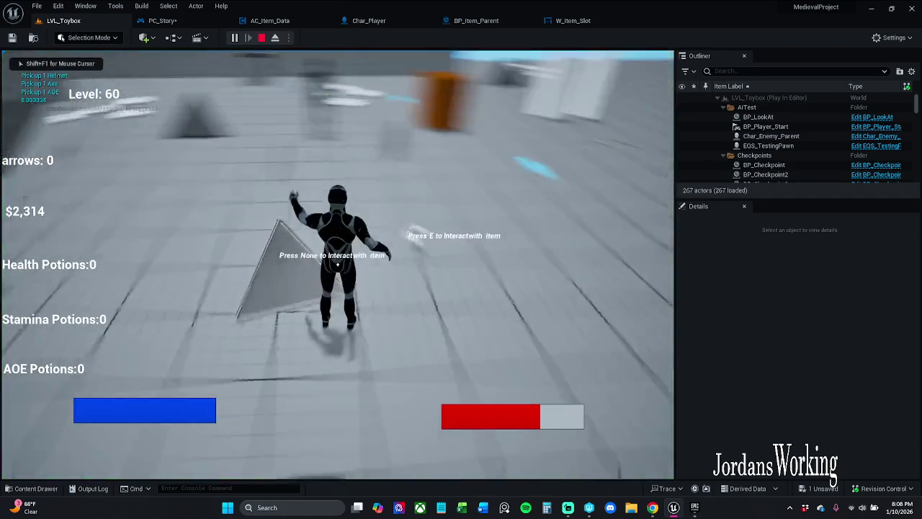
key(w)
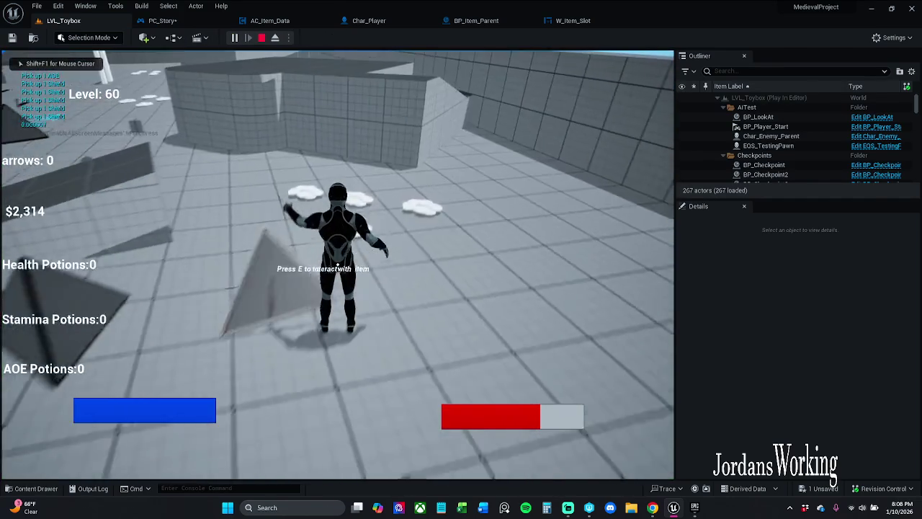
key(w)
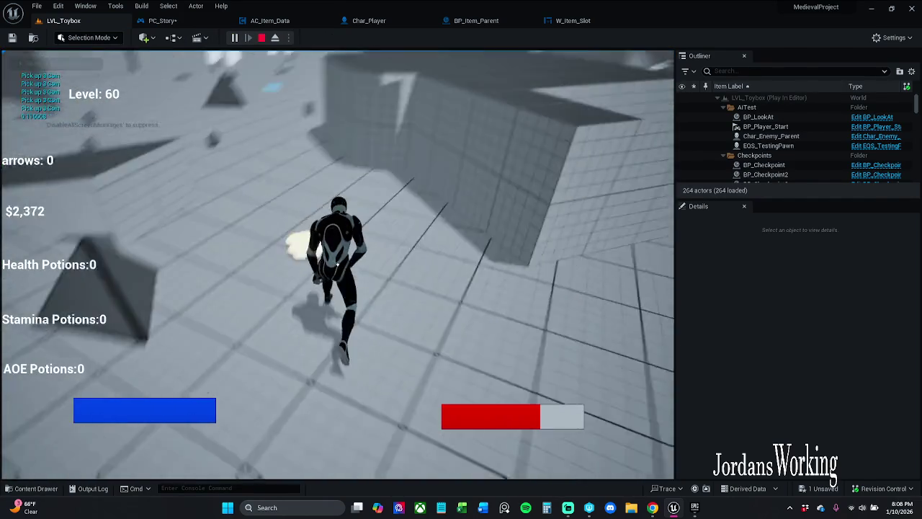
key(w)
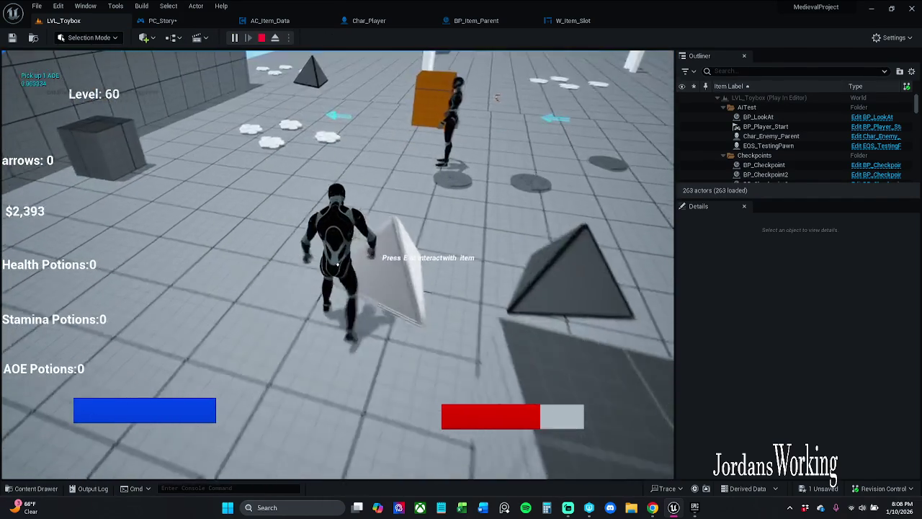
key(w)
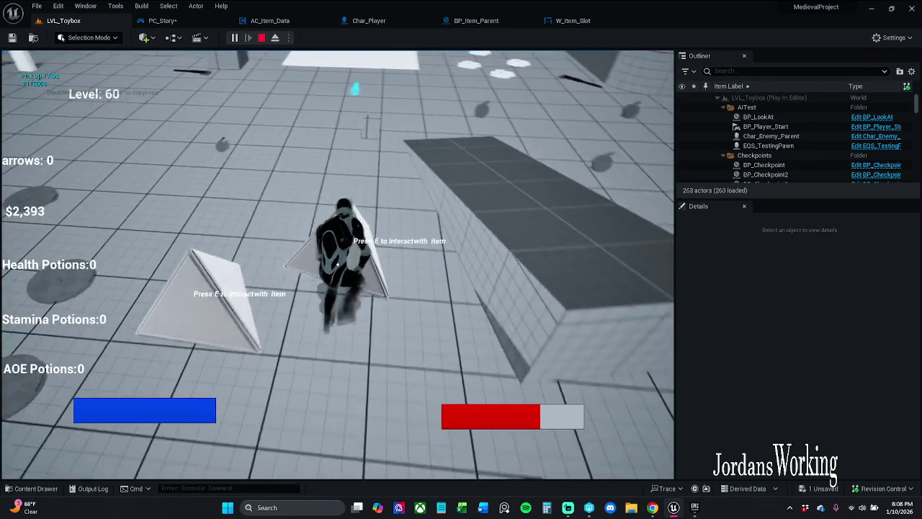
key(w)
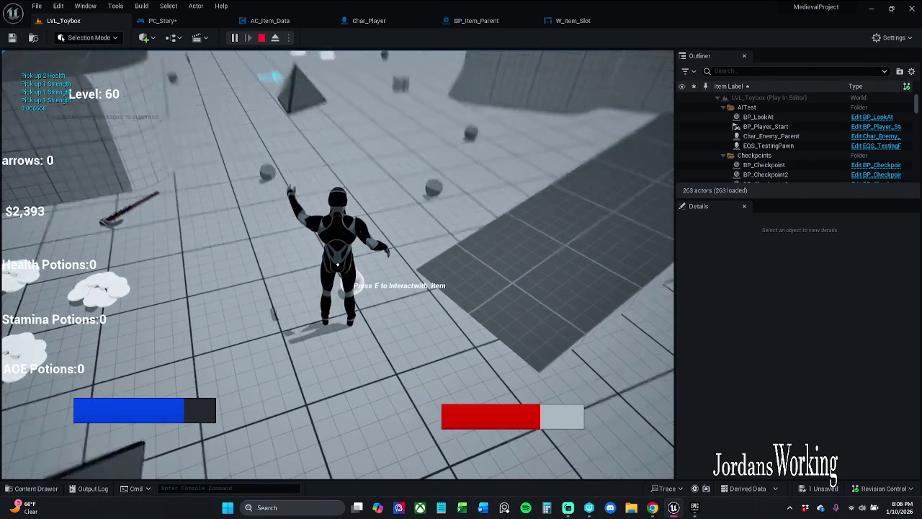
key(Escape)
click(162, 20)
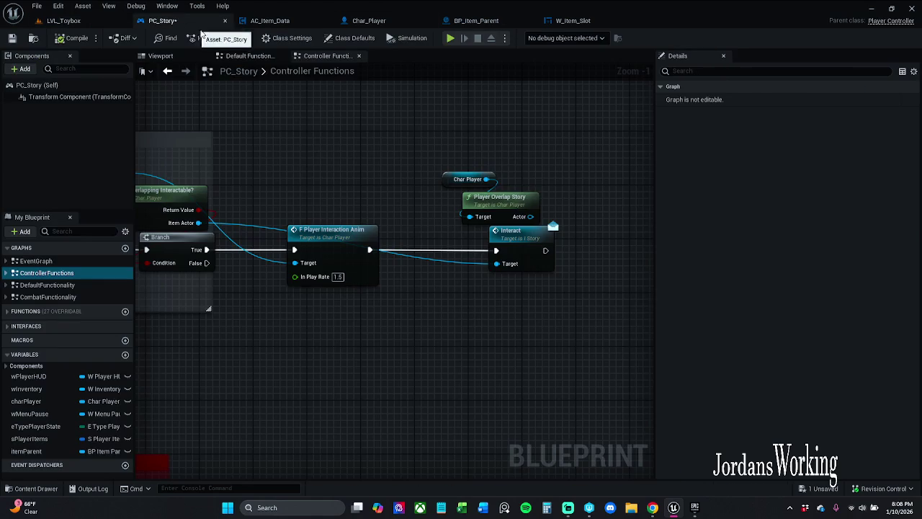
Step: Select PC_Story's Player Overlapping Interactable and Branch nodes, then view AC_Item_Data's Sphere Trace By Channel
scroll(427, 206, down, 1)
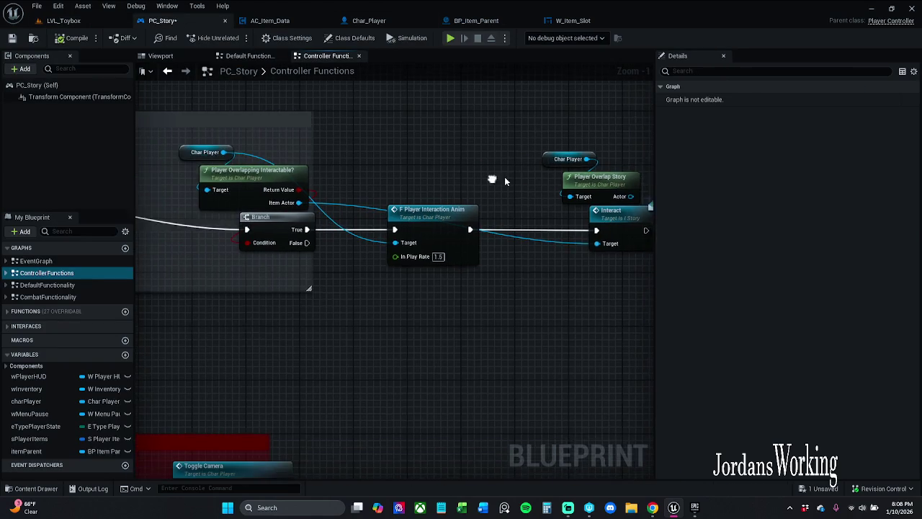
drag(367, 169, 425, 171)
mouse_move(296, 266)
mouse_down()
mouse_move(400, 167)
mouse_move(398, 149)
mouse_up()
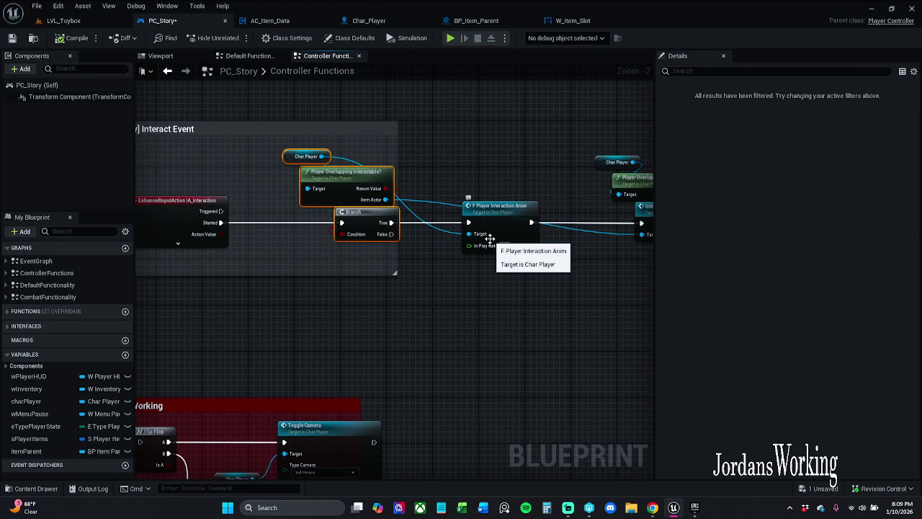
click(451, 166)
mouse_move(451, 166)
mouse_down()
mouse_move(434, 163)
mouse_move(367, 201)
mouse_up()
drag(280, 249, 203, 183)
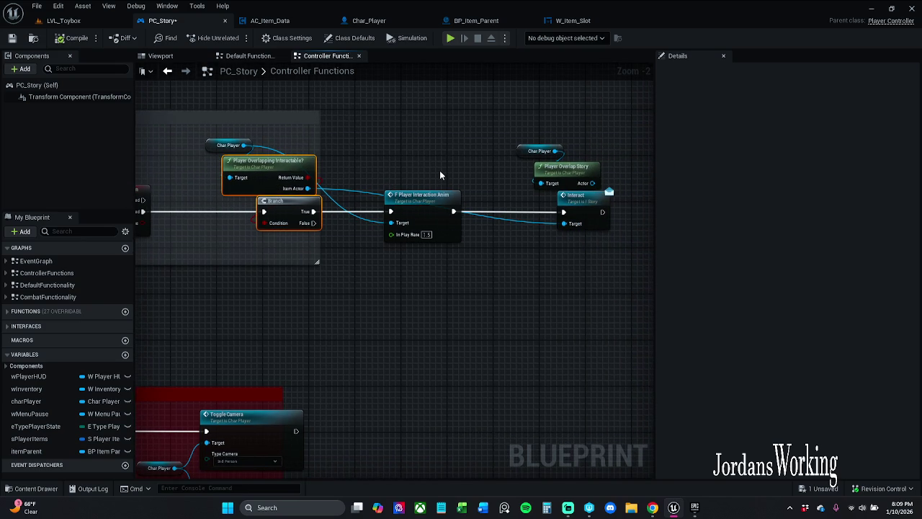
click(469, 160)
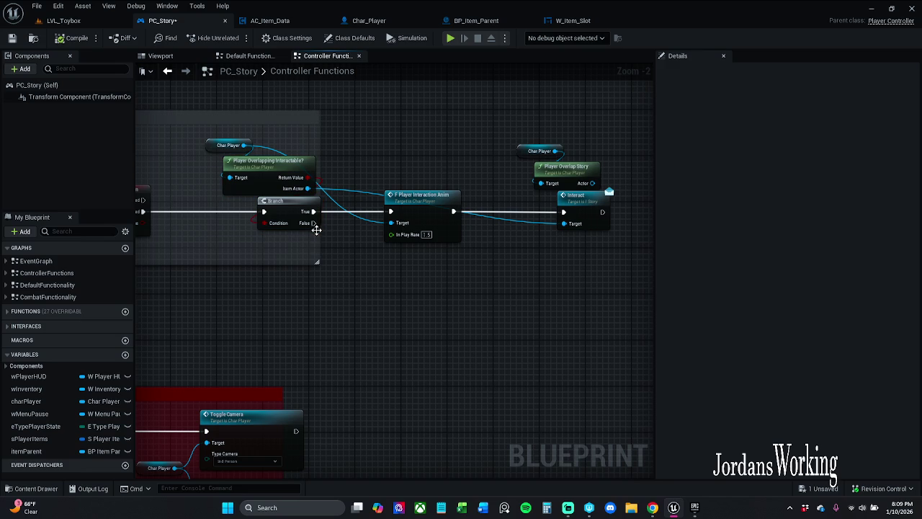
drag(297, 244, 256, 188)
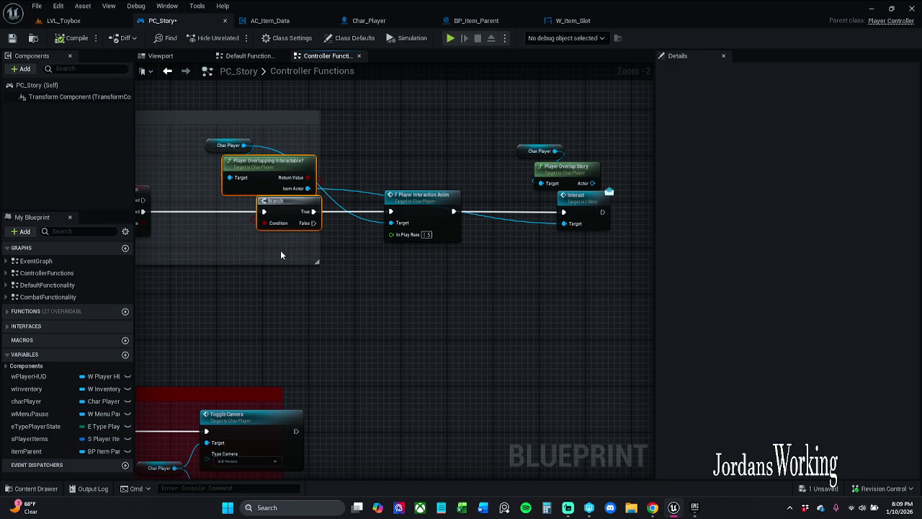
click(272, 20)
drag(657, 150, 476, 149)
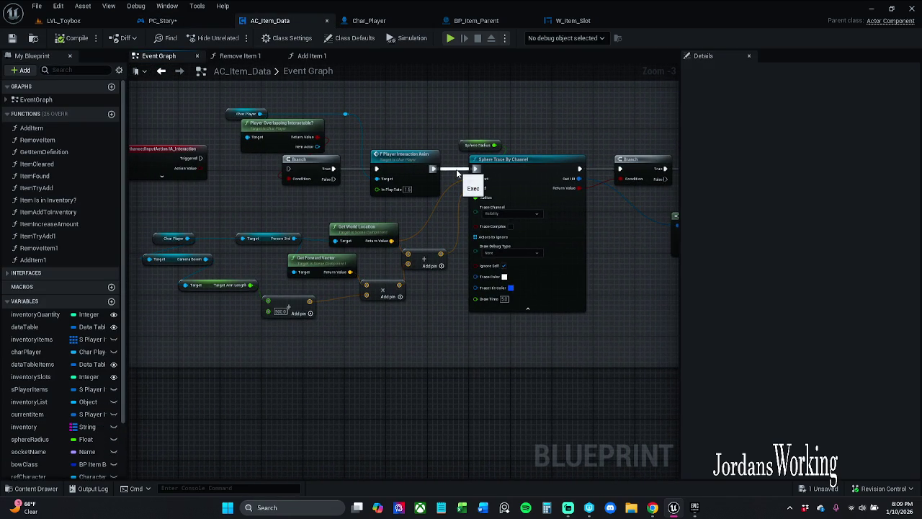
Step: Drive AC_Item_Data's overlap Branch from IA_Interaction Started instead of Triggered, save, and return to PC_Story
mouse_move(344, 177)
mouse_down()
mouse_move(256, 168)
mouse_move(243, 183)
mouse_move(238, 175)
mouse_move(353, 186)
mouse_move(344, 178)
mouse_up()
click(217, 185)
click(252, 176)
click(217, 255)
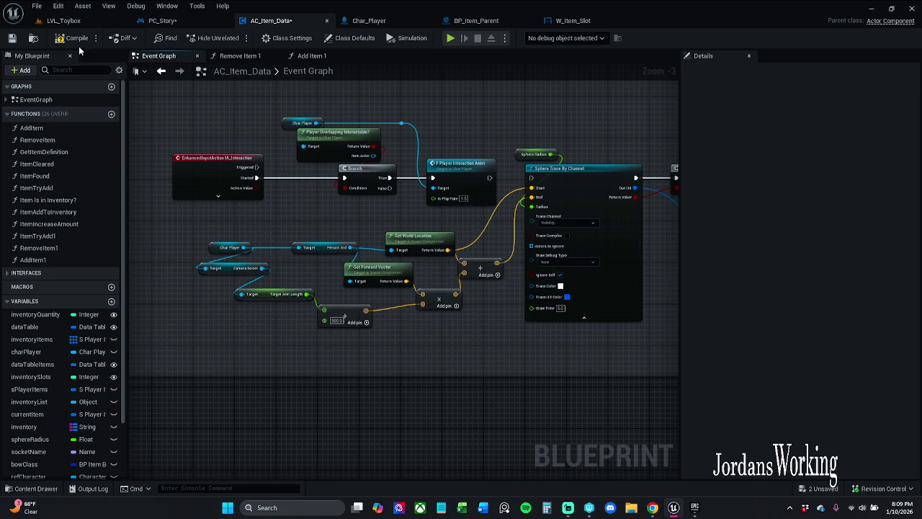
click(12, 39)
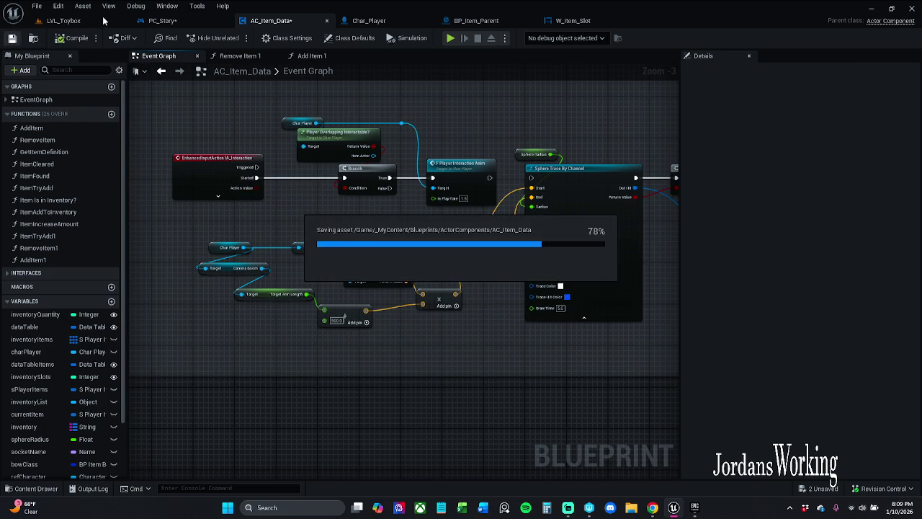
click(162, 21)
scroll(345, 174, down, 1)
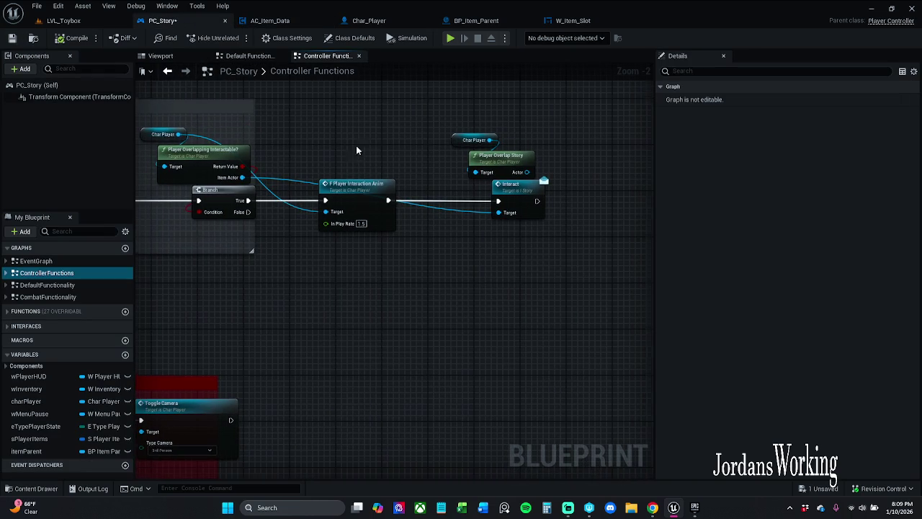
Step: Move PC_Story's overlap, Branch and animation nodes lower, compile, and switch to LVL_Toybox
mouse_move(392, 204)
mouse_down()
mouse_move(501, 191)
mouse_move(292, 190)
mouse_move(619, 189)
mouse_up()
drag(507, 154, 442, 206)
drag(376, 240, 366, 237)
drag(350, 185, 364, 289)
click(501, 164)
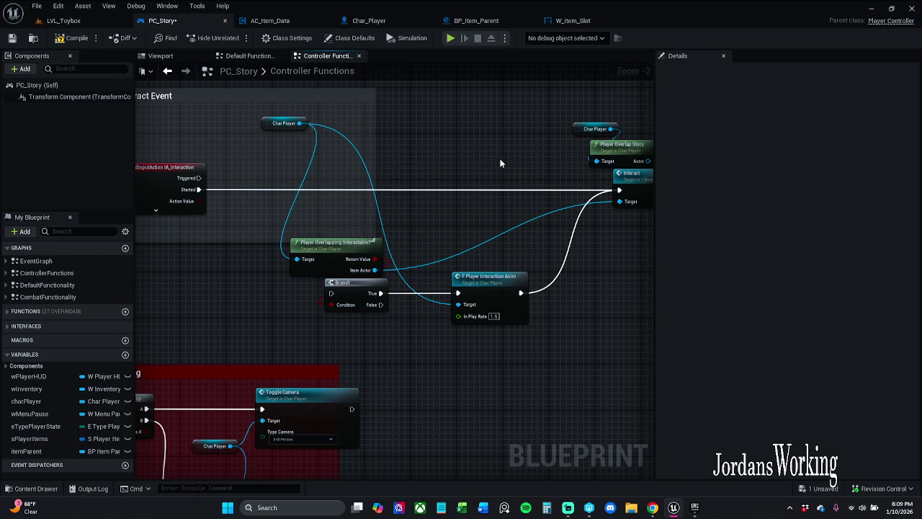
click(65, 37)
click(57, 22)
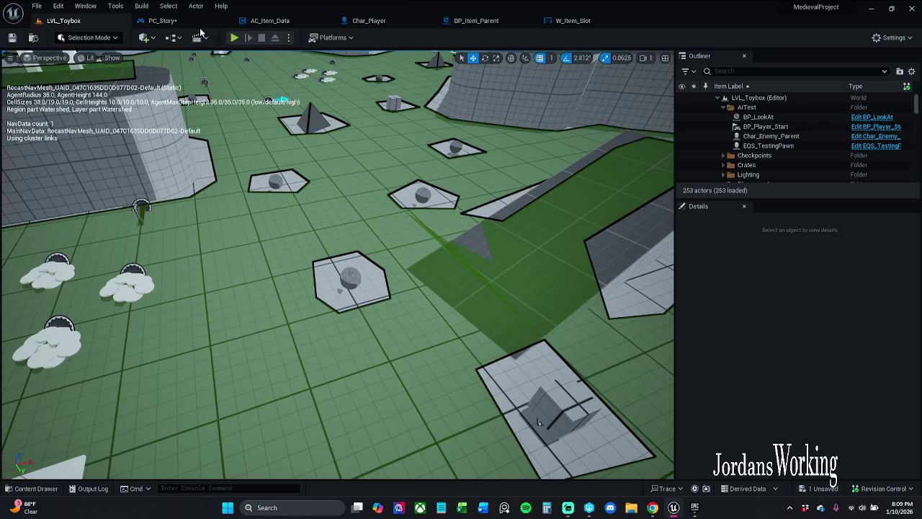
Step: Play-test walking to the pyramid pickup's interact prompt, then zoom out PC_Story's E-key Interact Event graph
click(234, 39)
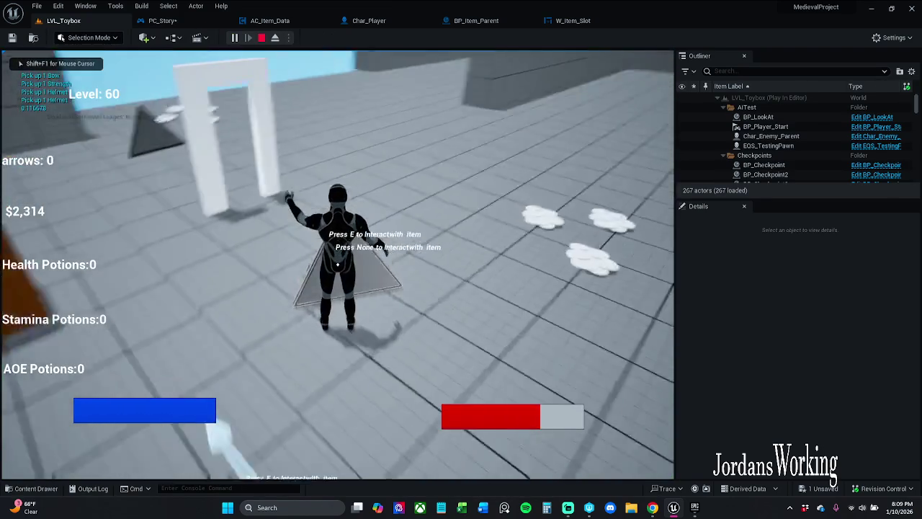
key(w)
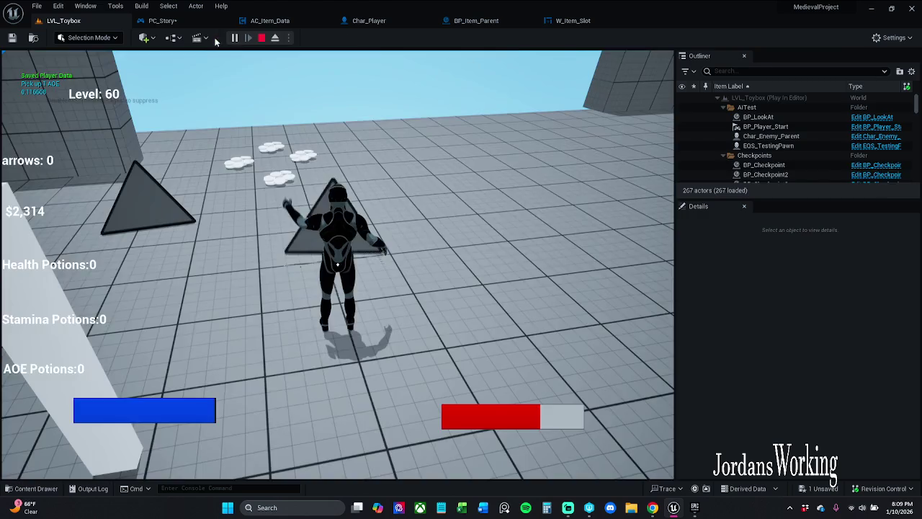
click(189, 22)
scroll(337, 194, down, 2)
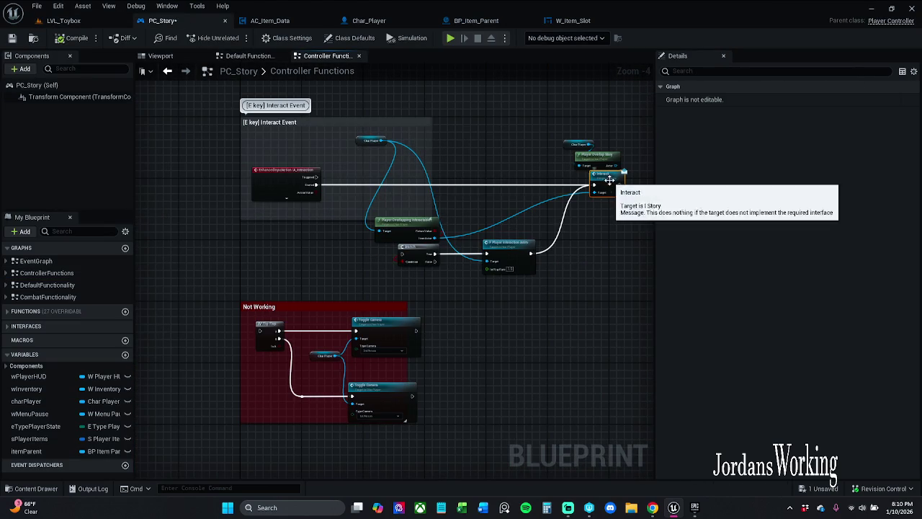
Step: Toggle a breakpoint on PC_Story's Interact call and play-test, resuming twice past it before stopping
right_click(610, 183)
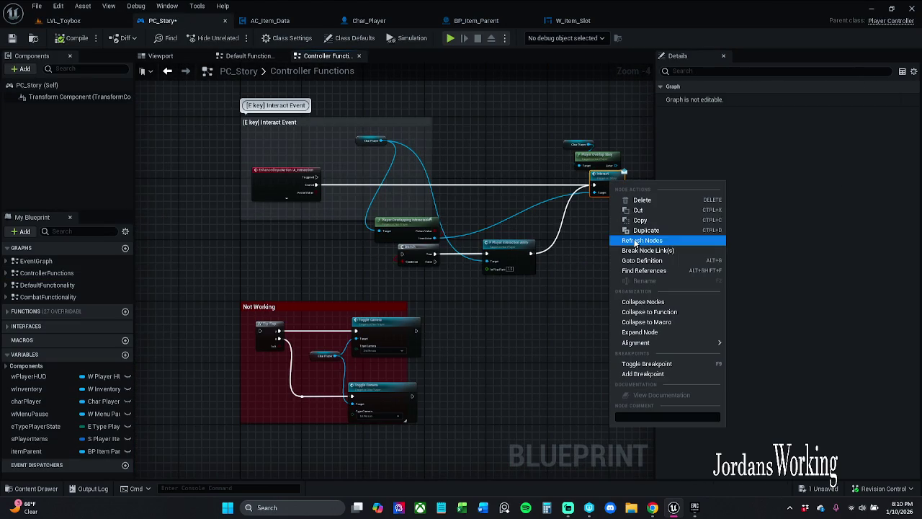
click(669, 366)
click(64, 21)
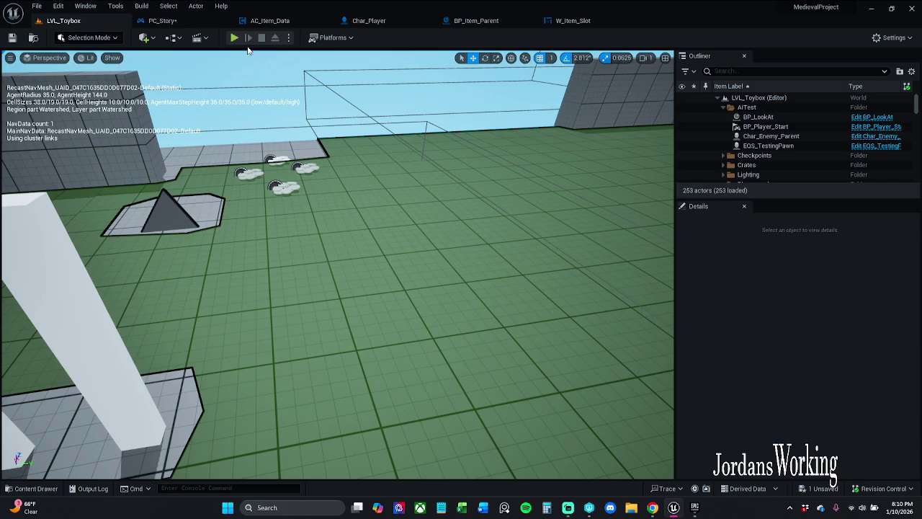
click(236, 40)
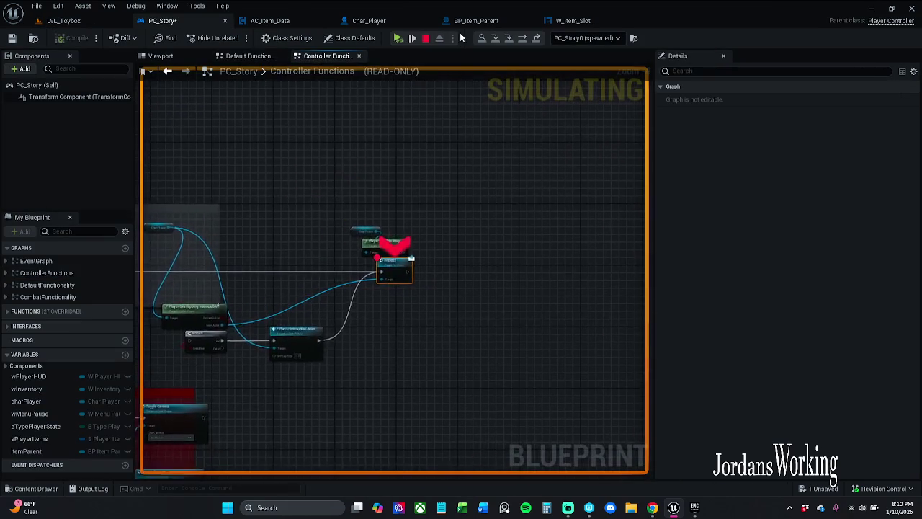
click(398, 39)
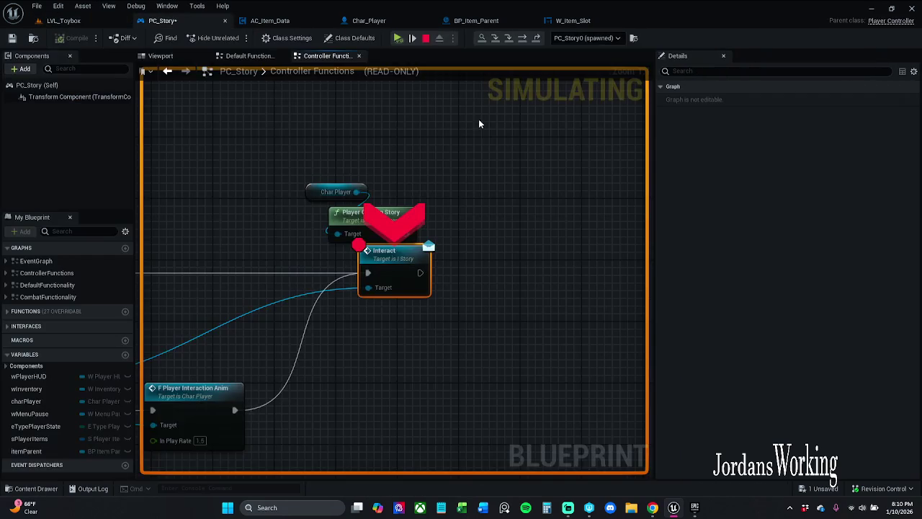
click(397, 39)
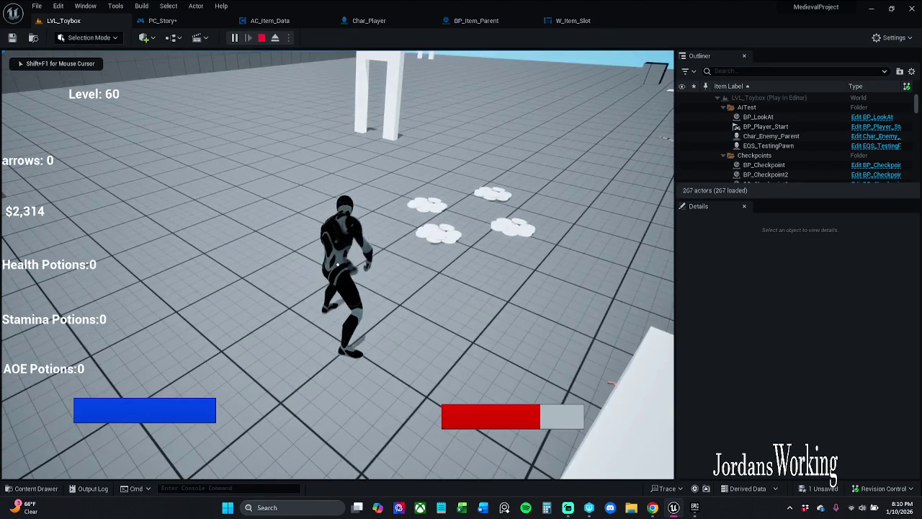
key(Escape)
click(175, 21)
scroll(354, 140, up, 5)
scroll(513, 119, down, 1)
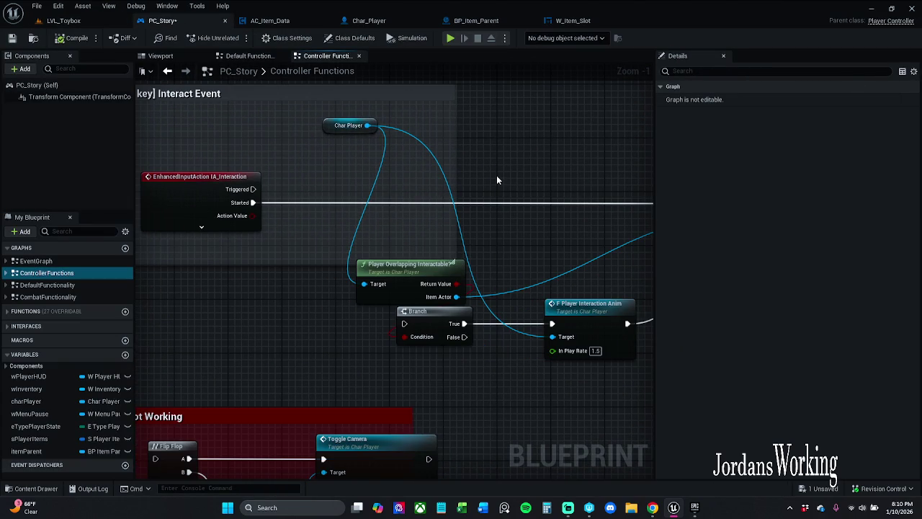
Step: Review PC_Story's Interact Event and the AC_Item_Data Event Graph
scroll(497, 176, down, 2)
drag(500, 173, 435, 155)
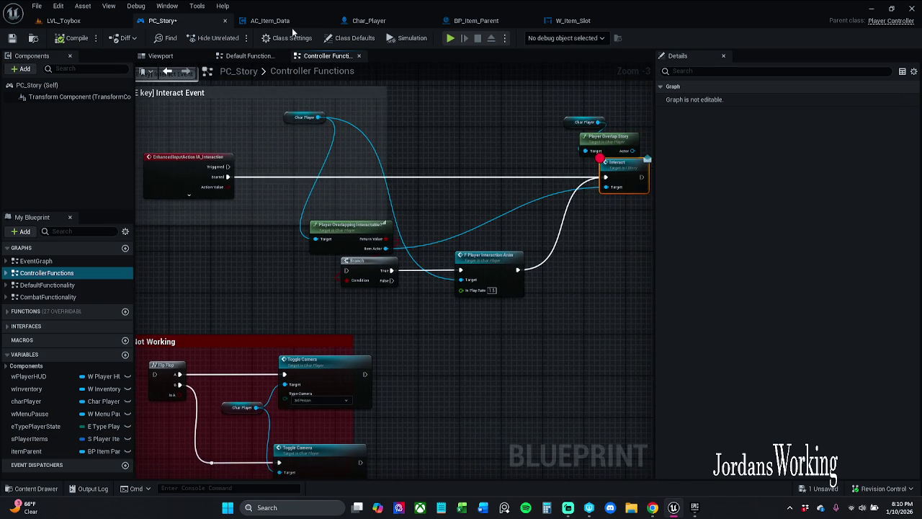
click(292, 26)
drag(421, 199, 313, 195)
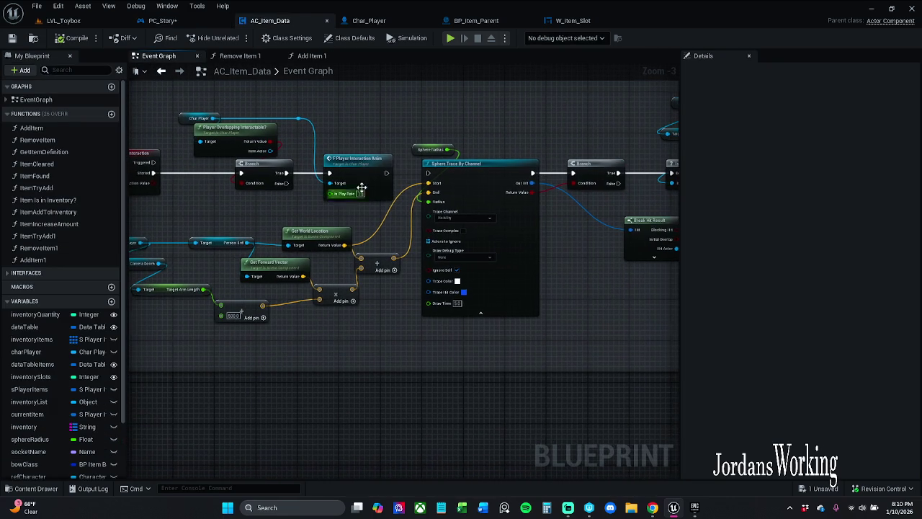
drag(387, 174, 429, 174)
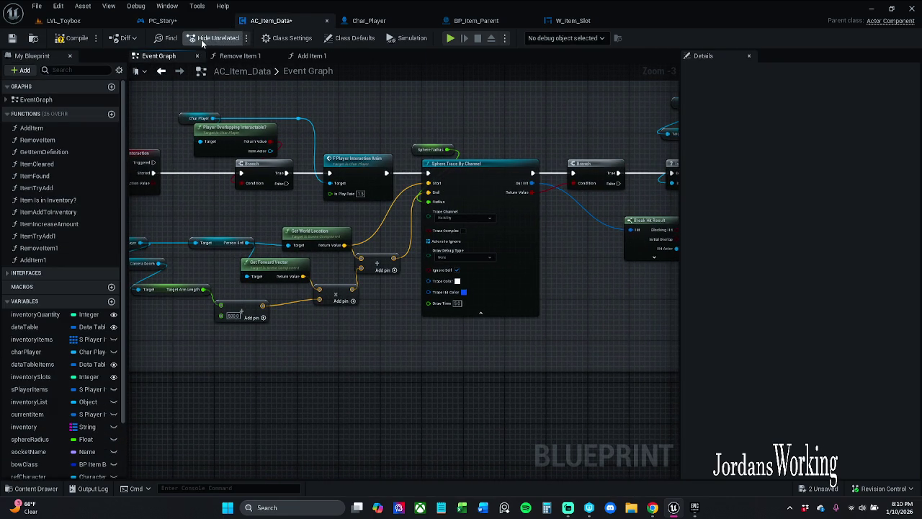
click(163, 21)
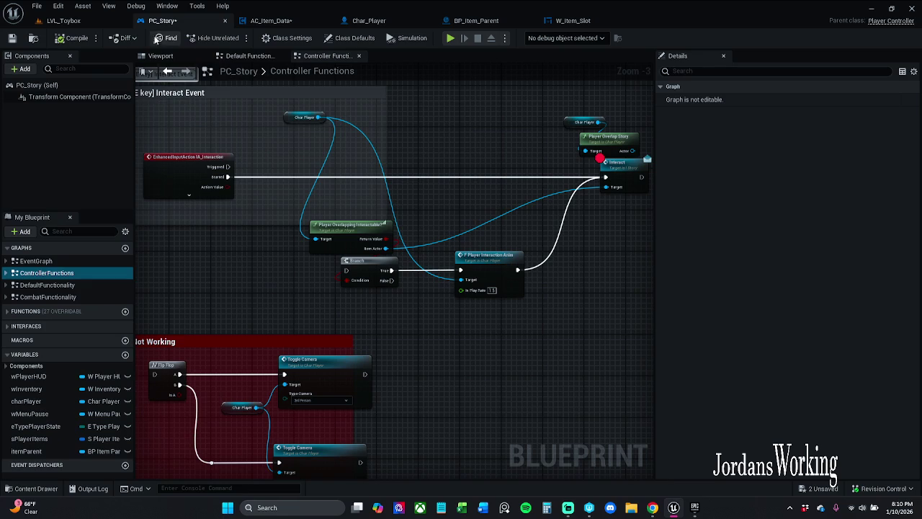
Step: Play-test LVL_Toybox past the breakpoint, raising arrows from 0 to 4, then open AC_Item_Data
click(81, 21)
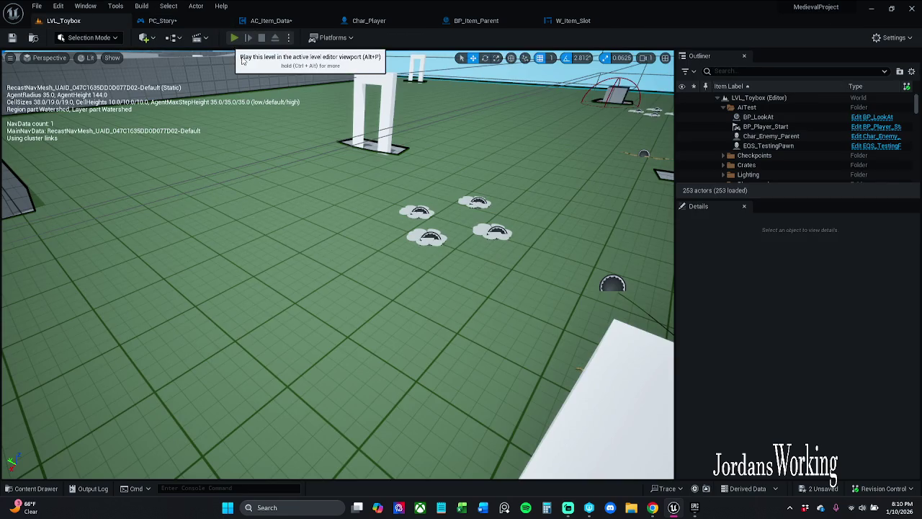
click(234, 37)
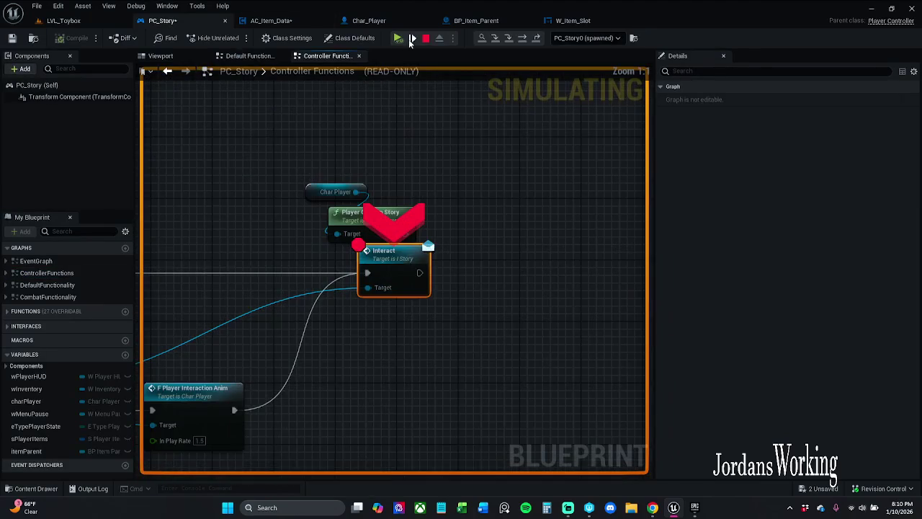
click(403, 37)
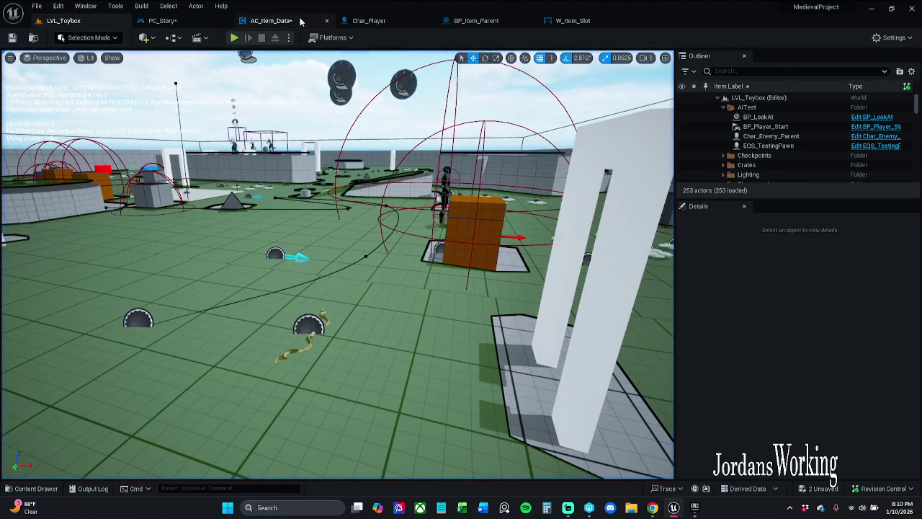
click(261, 23)
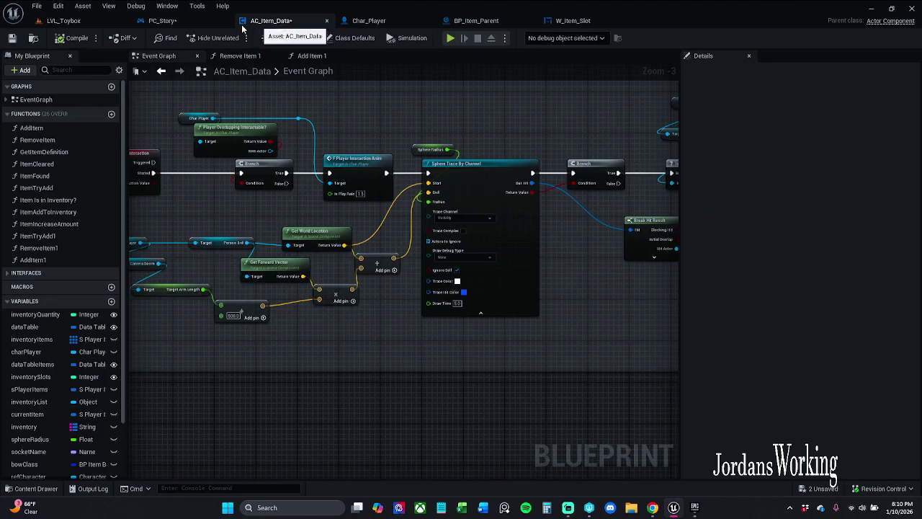
Step: Add an Interact (Message) node on the picked-up actor reference in AC_Item_Data
click(162, 21)
click(290, 22)
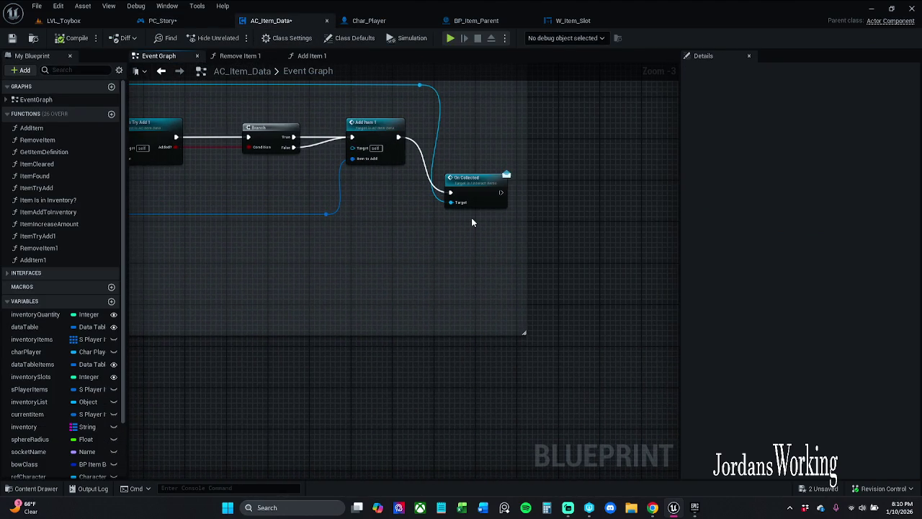
scroll(472, 216, up, 2)
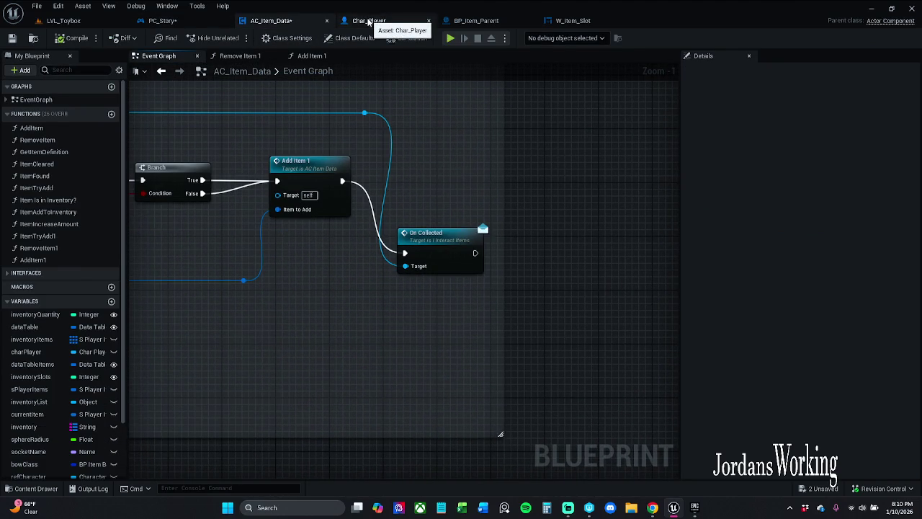
click(367, 21)
click(296, 20)
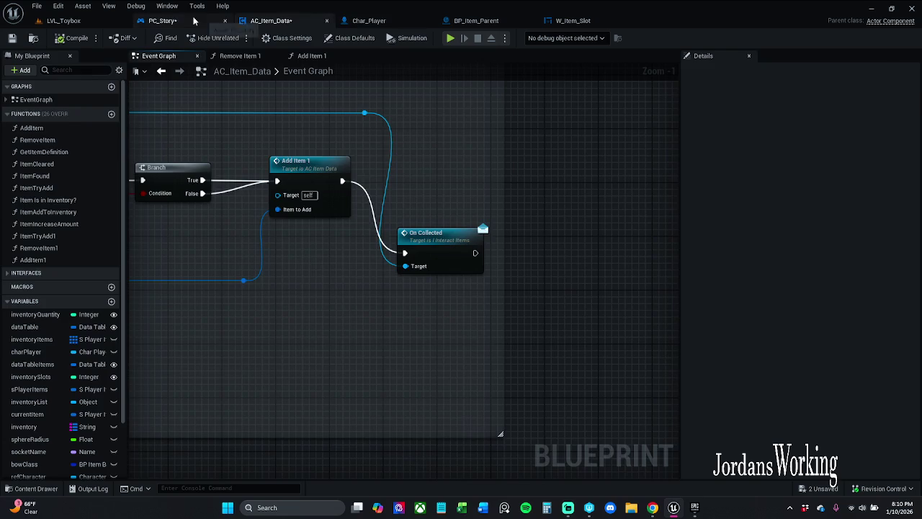
click(162, 20)
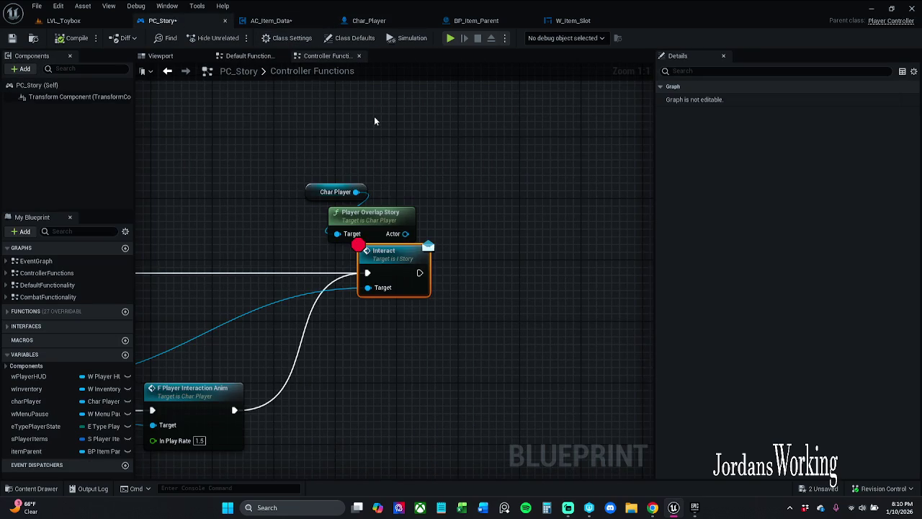
click(294, 23)
drag(368, 114, 417, 159)
text(intert)
key(BackSpace)
key(BackSpace)
key(BackSpace)
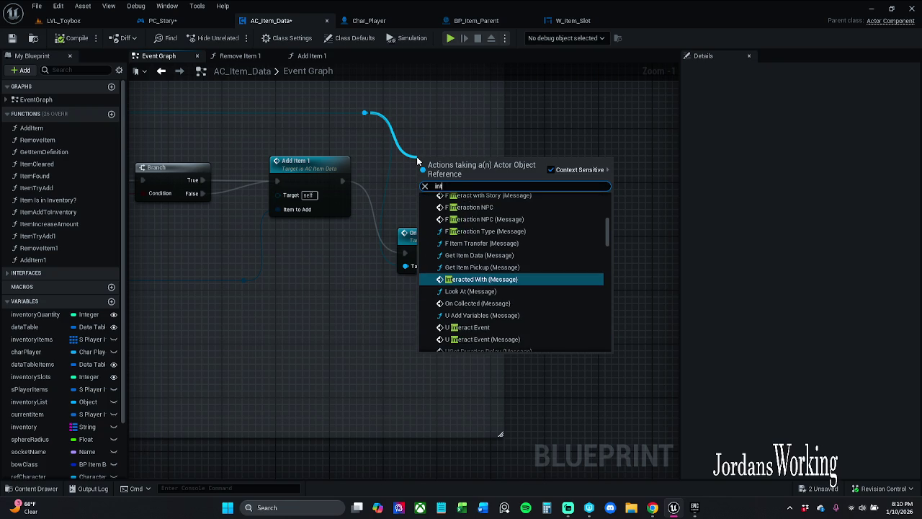
text(eract)
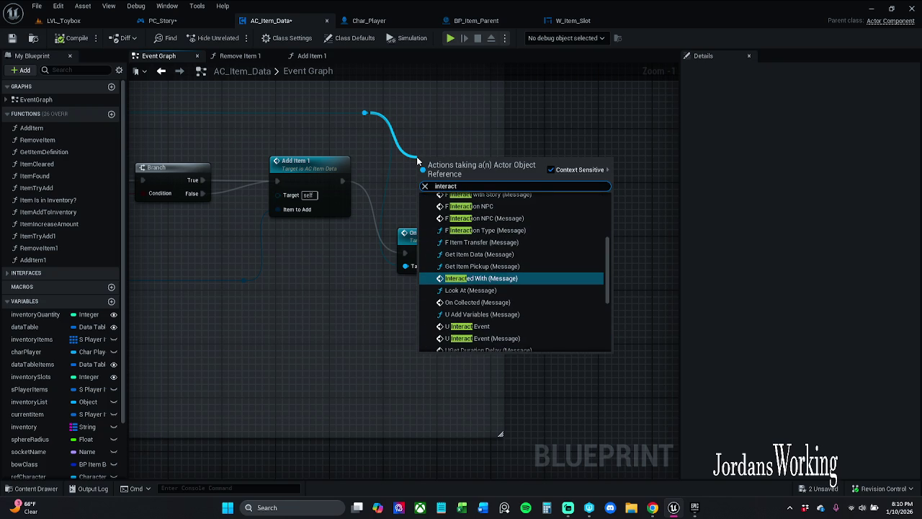
text(()
key(Return)
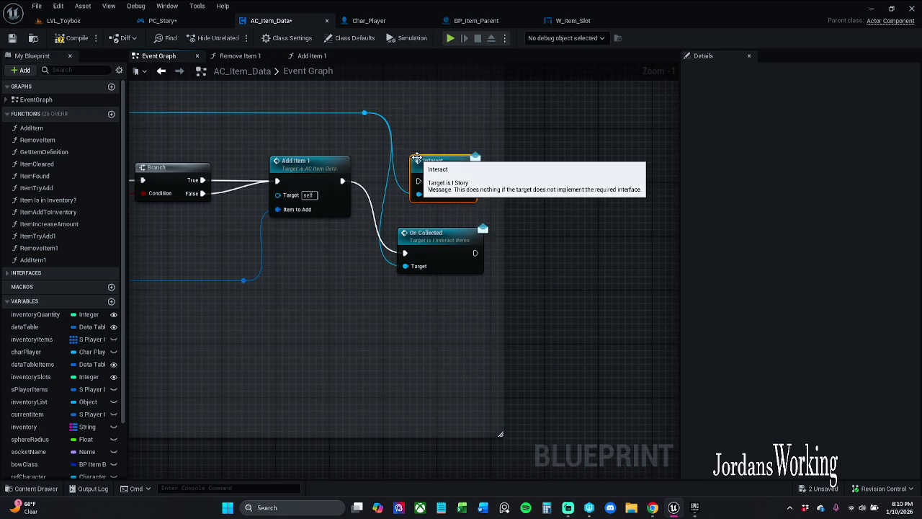
Step: Run Interact after Add Item 1, unplug On Collected's Target, then compile and save
drag(418, 181, 418, 186)
drag(346, 181, 343, 180)
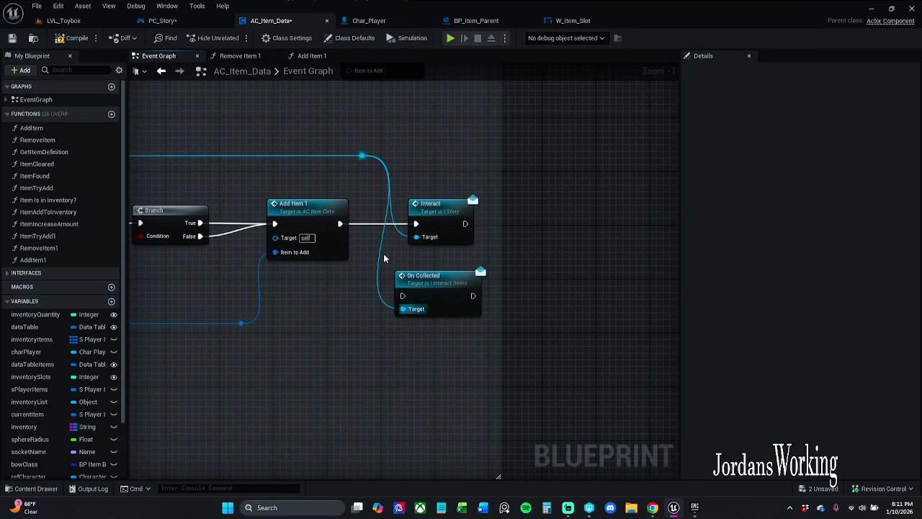
alt+click(377, 271)
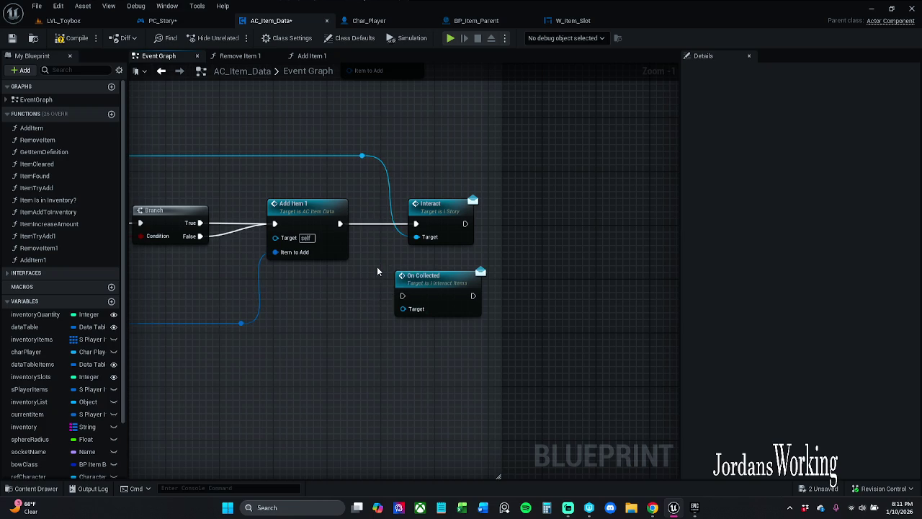
click(70, 38)
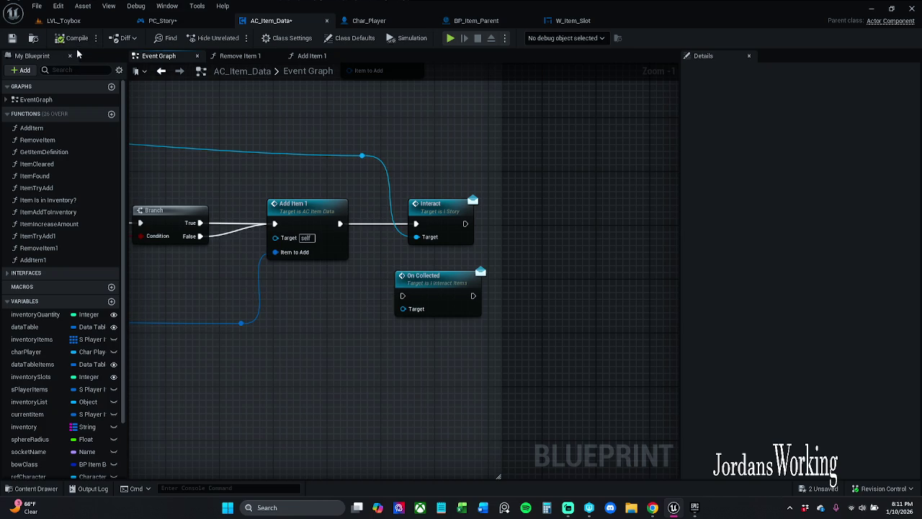
click(10, 38)
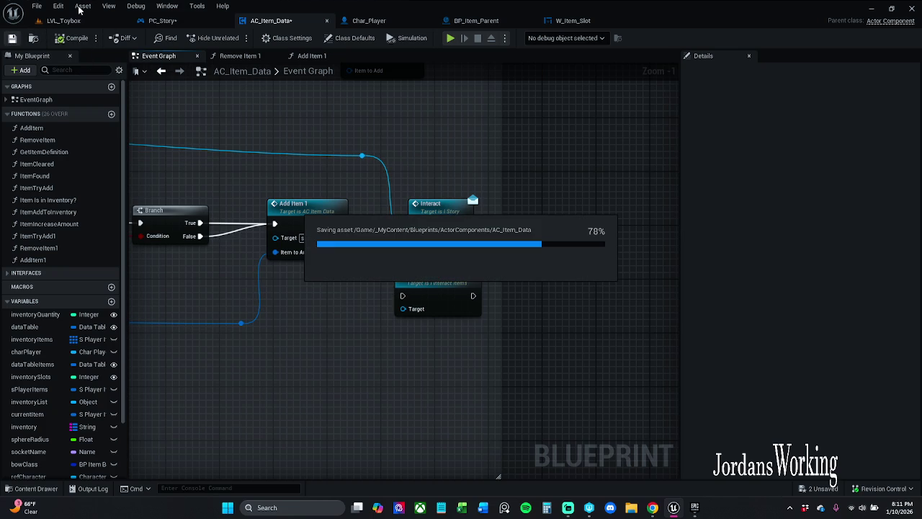
click(76, 21)
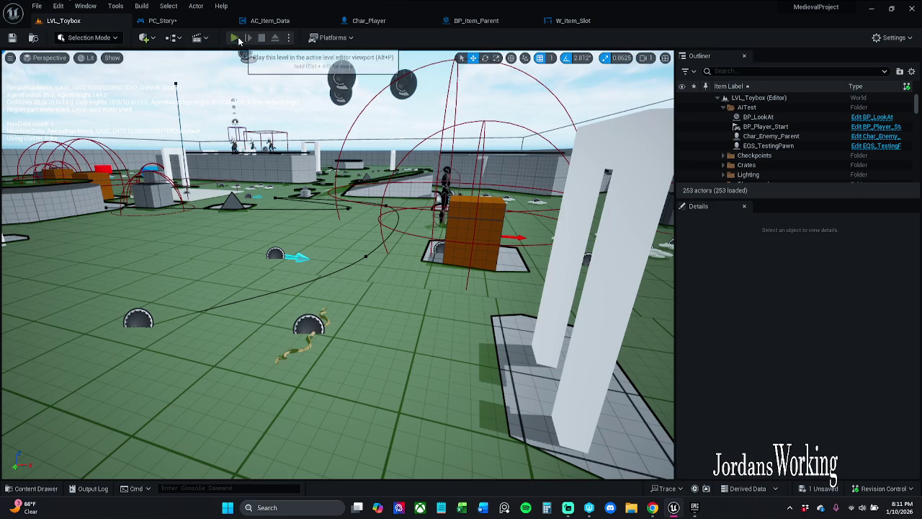
Step: Play-test pressing E at pickups, resuming past breakpoints; arrows reach 8 and money $2,347
key(alt+p)
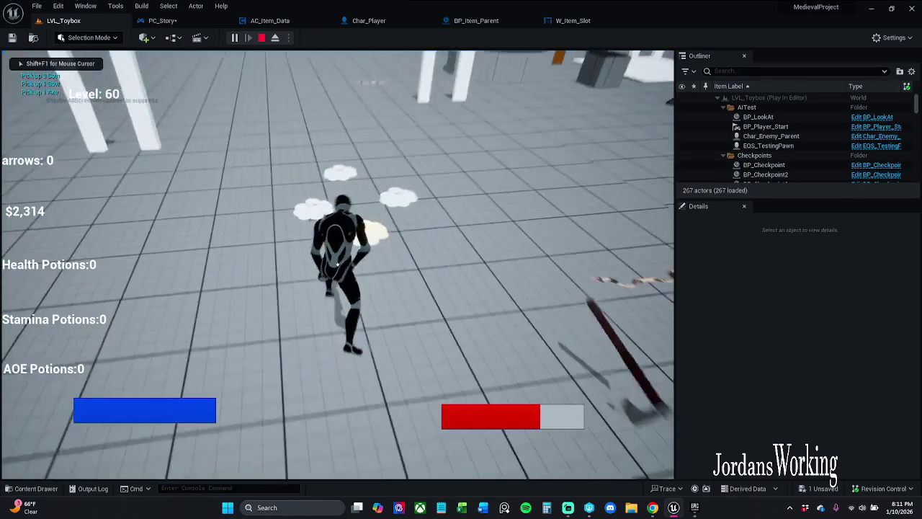
key(e)
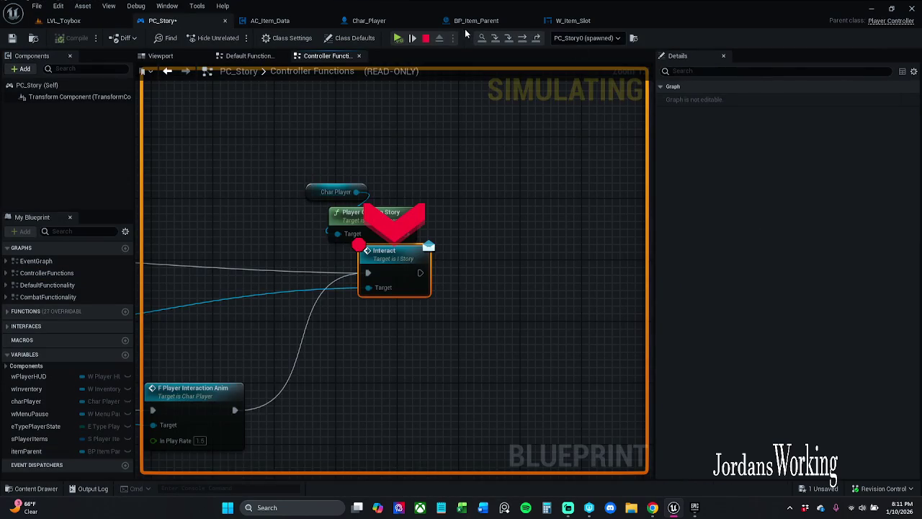
click(401, 39)
click(398, 38)
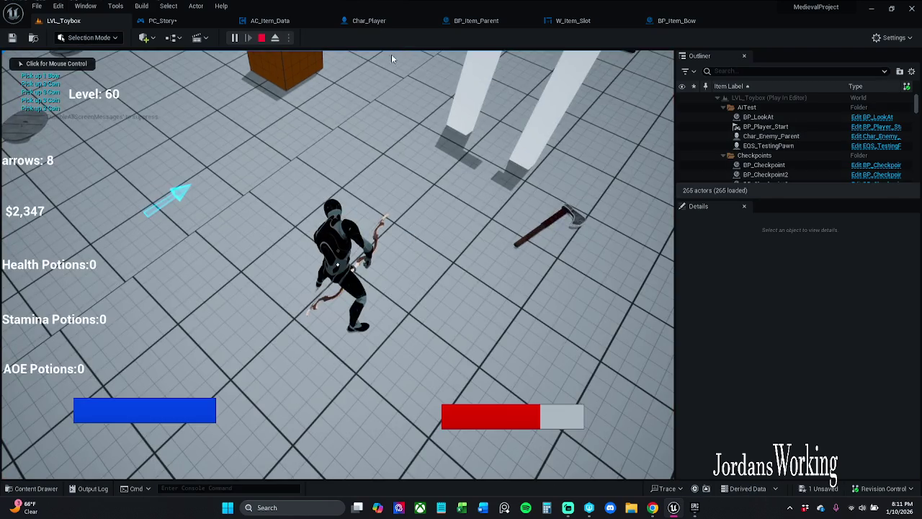
key(w)
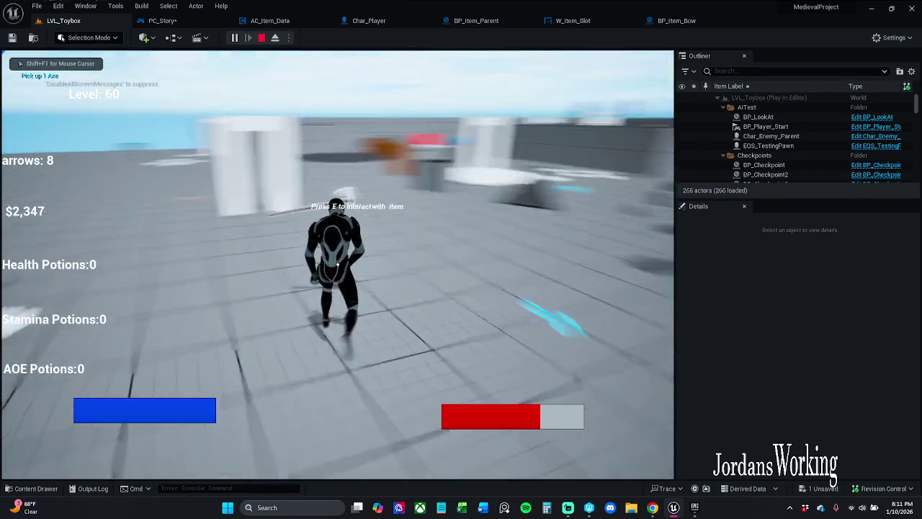
key(e)
click(397, 38)
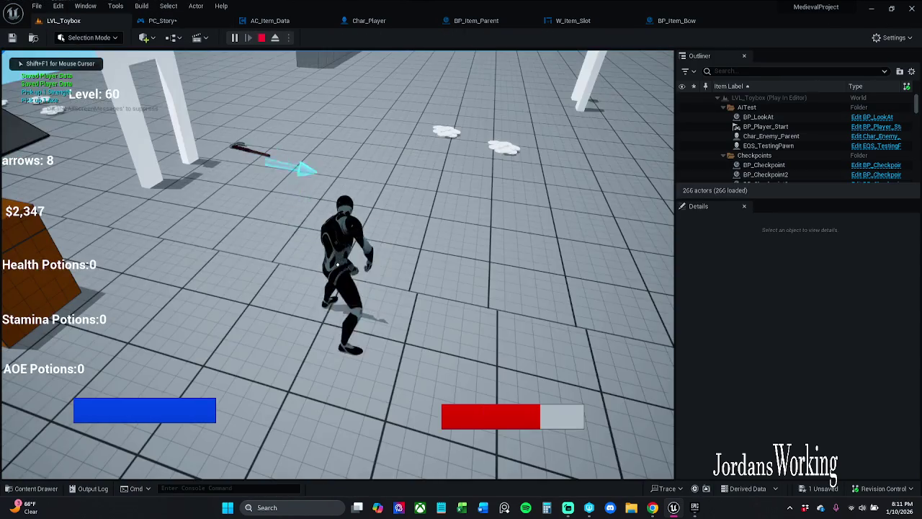
key(Escape)
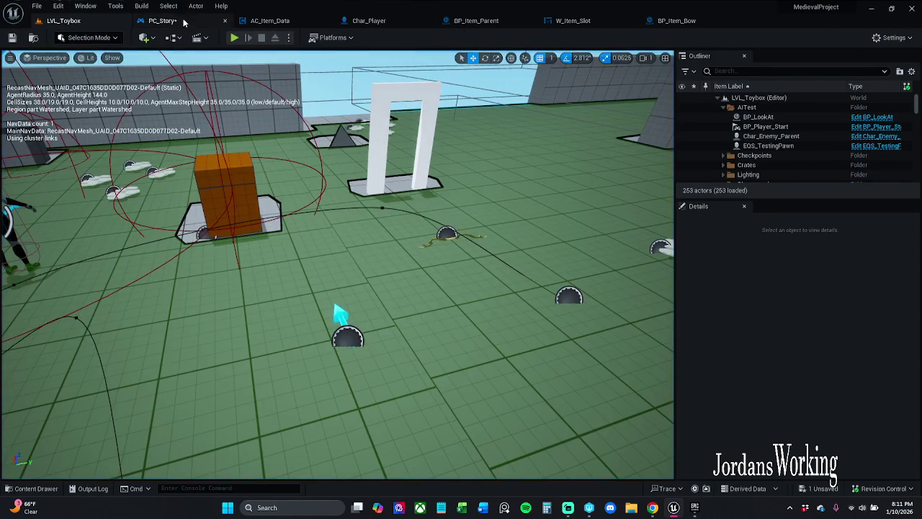
Step: Delete PC_Story's overlap check, Branch, animation and leftover Char Player nodes
click(162, 20)
scroll(570, 99, up, 3)
scroll(313, 115, down, 2)
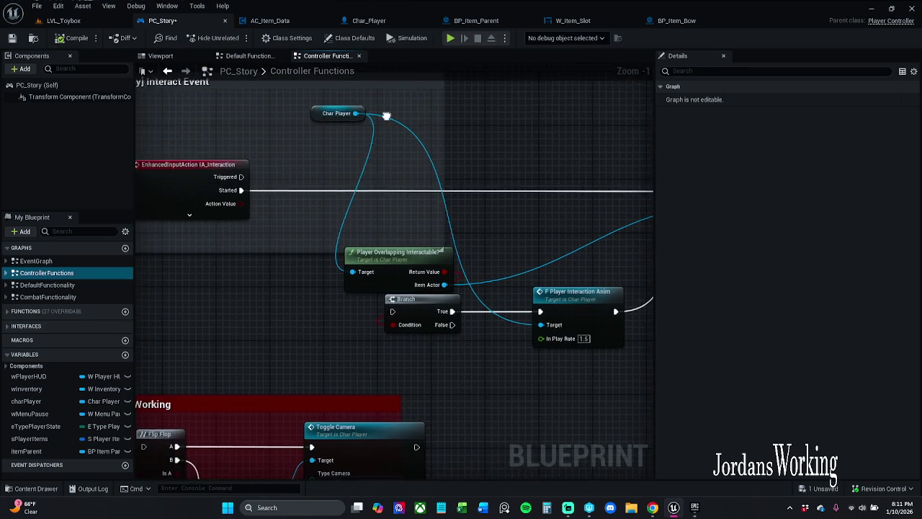
scroll(381, 246, up, 2)
drag(473, 345, 544, 384)
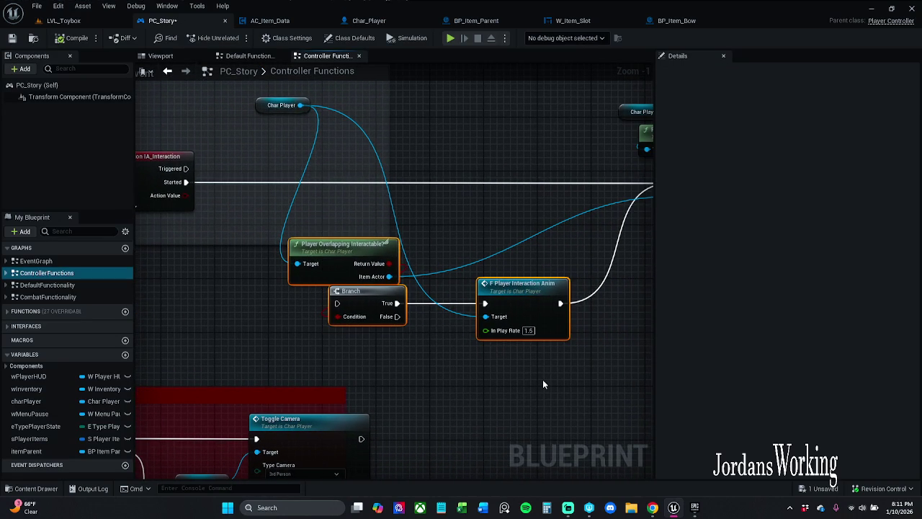
key(Delete)
scroll(553, 361, down, 1)
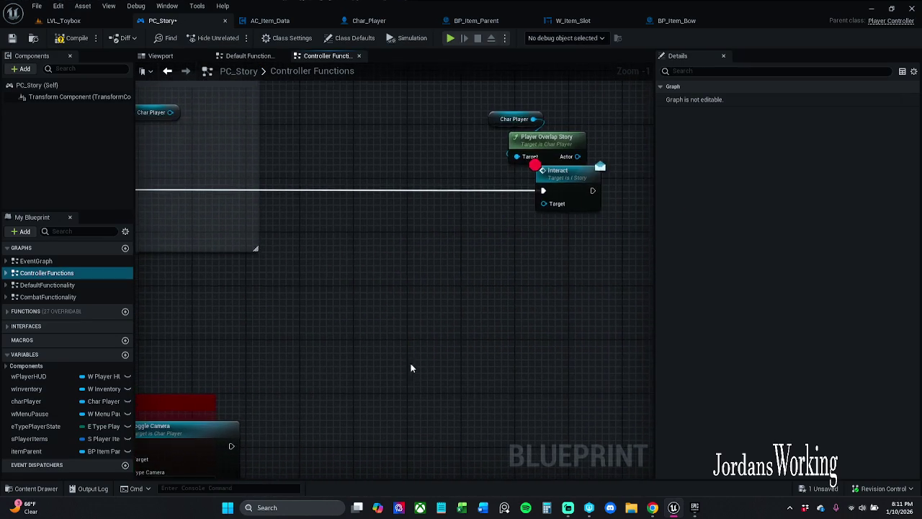
scroll(348, 244, up, 1)
drag(270, 169, 271, 170)
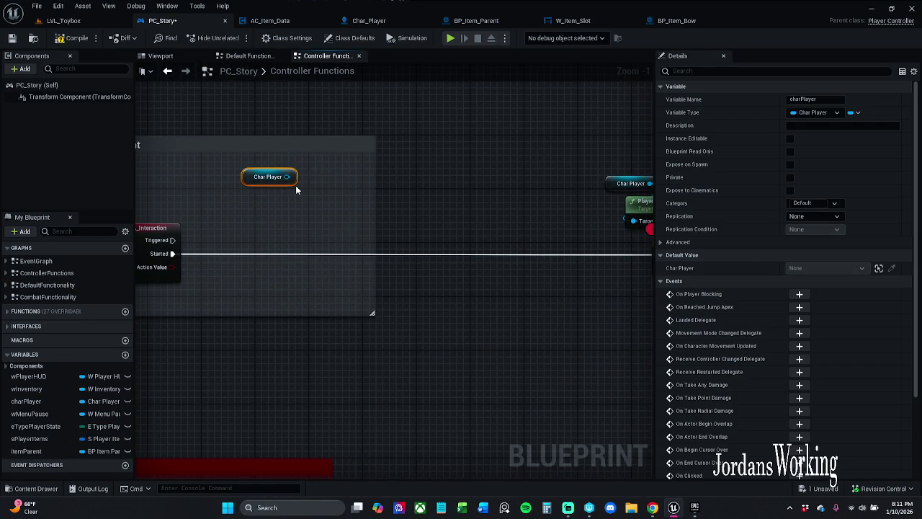
key(Delete)
Step: Move the Char Player, Player Overlap Story and Interact nodes beside IA_Interaction, then save
drag(439, 127, 604, 290)
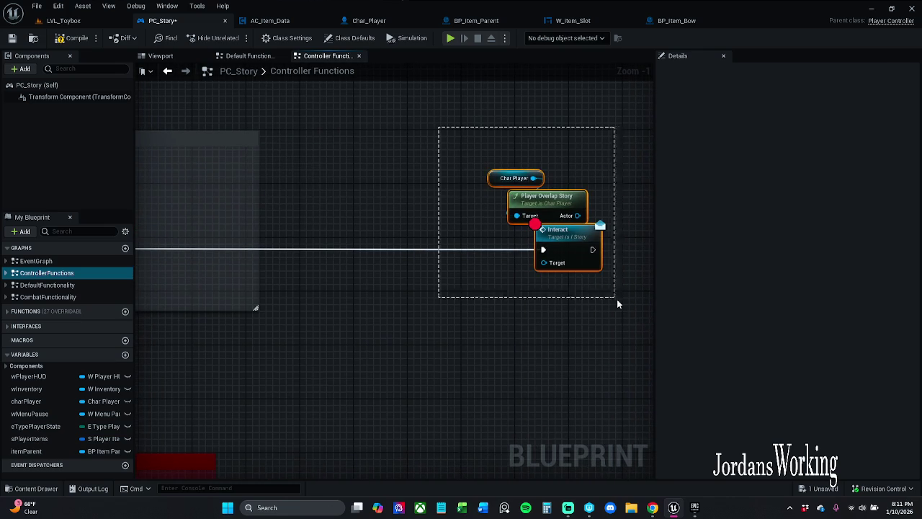
mouse_move(578, 249)
mouse_down()
mouse_move(209, 243)
mouse_move(417, 246)
mouse_move(404, 246)
mouse_up()
click(193, 174)
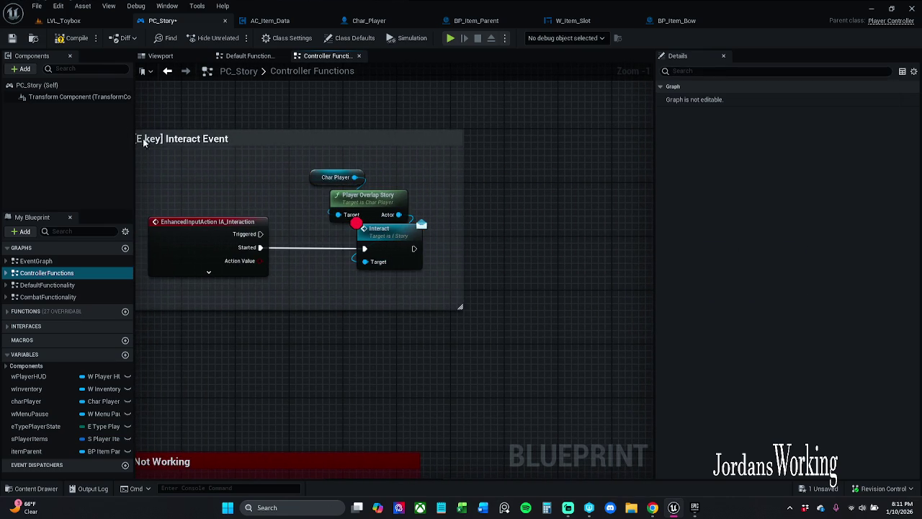
click(10, 40)
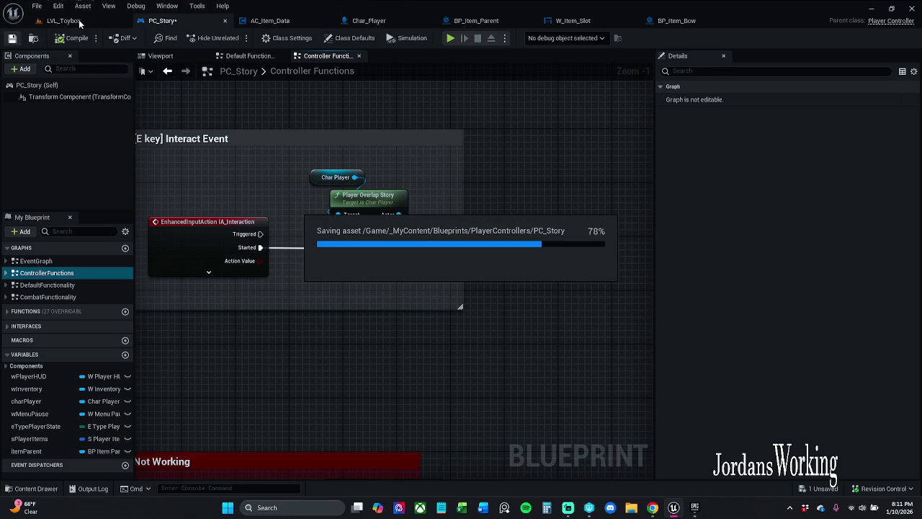
click(77, 21)
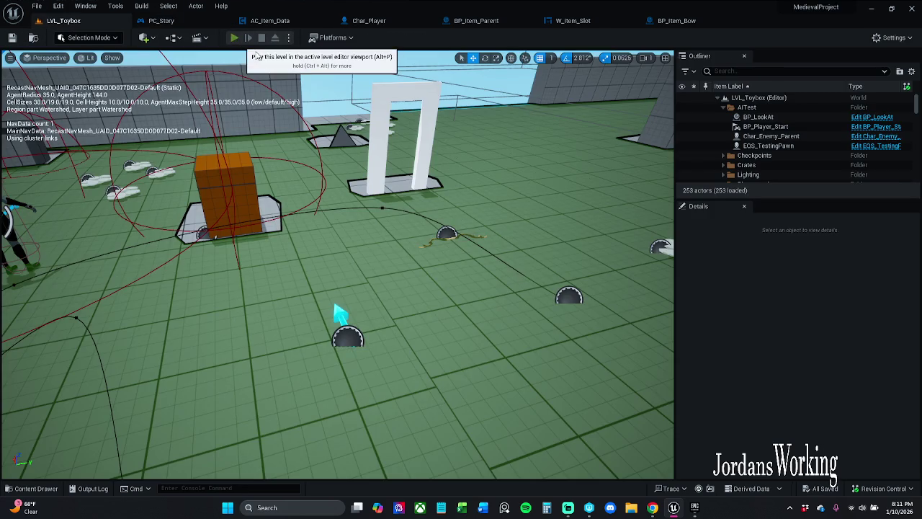
Step: Start a play test, trigger the Interact breakpoint with E, then remove that breakpoint and resume
click(241, 40)
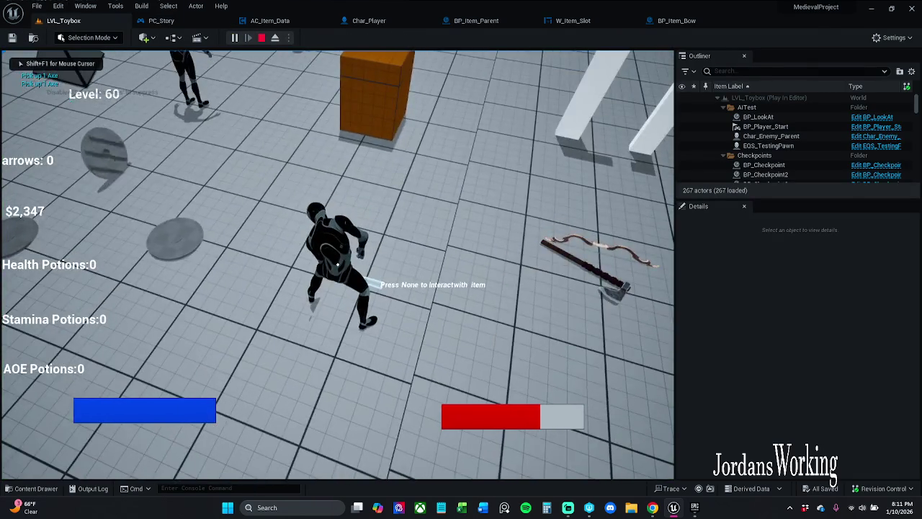
key(e)
right_click(396, 268)
click(436, 319)
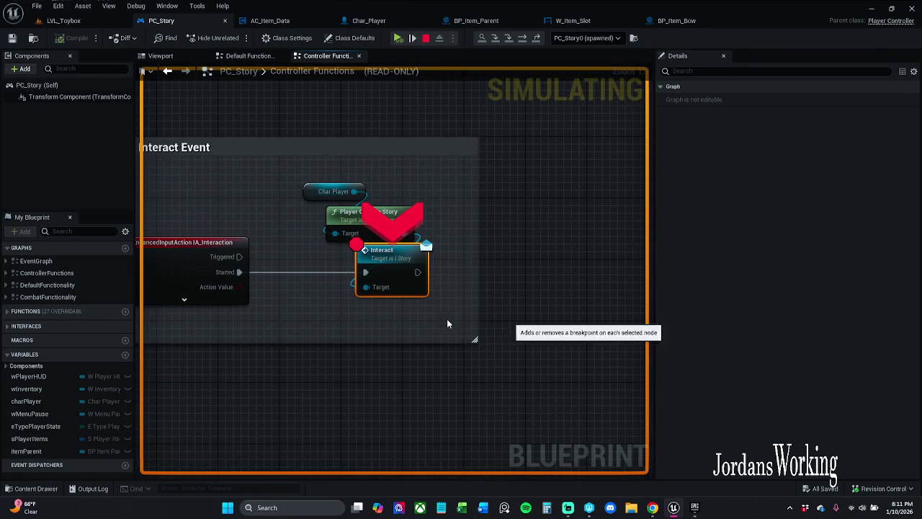
click(398, 38)
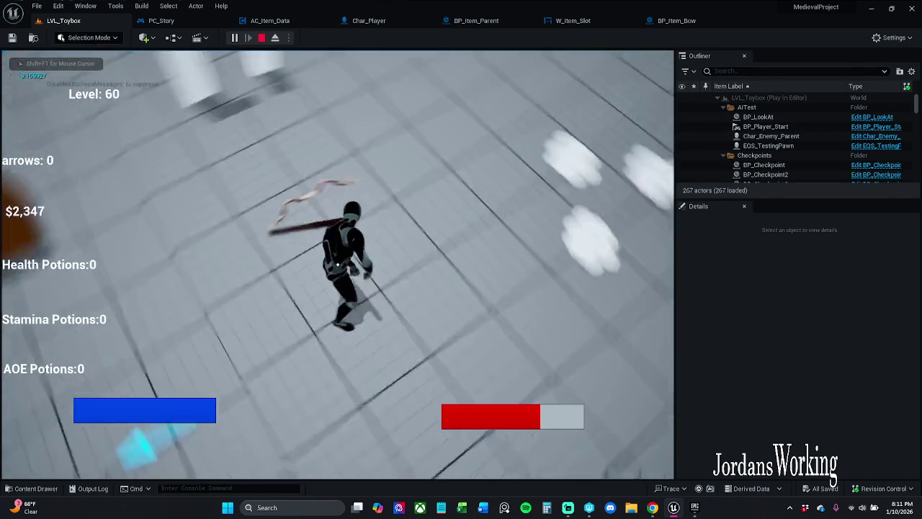
Step: Pick up the bow and other items, raising arrows from 0 to 12, then stop playing
key(e)
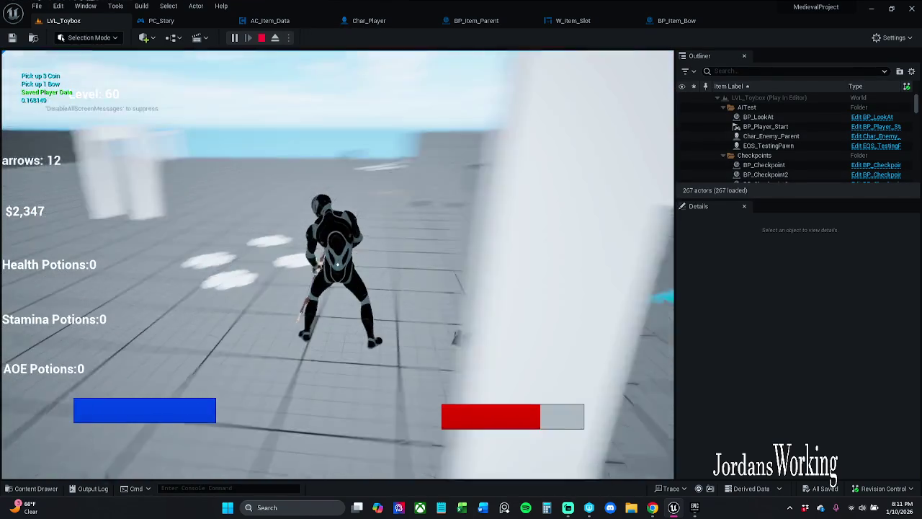
key(e)
key(e)
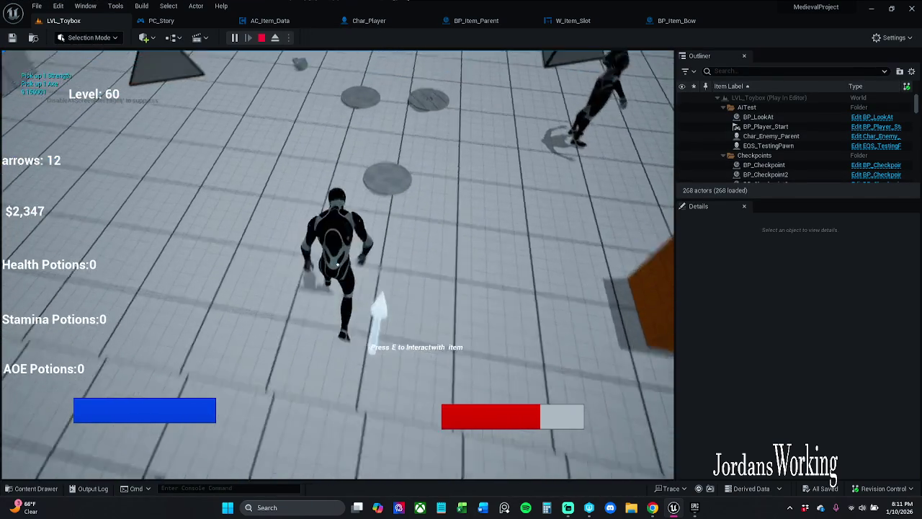
key(e)
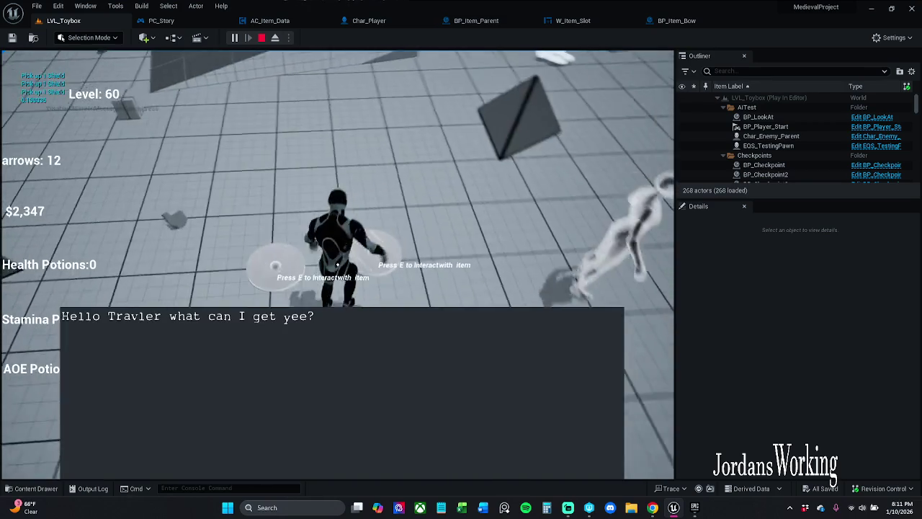
key(e)
key(Escape)
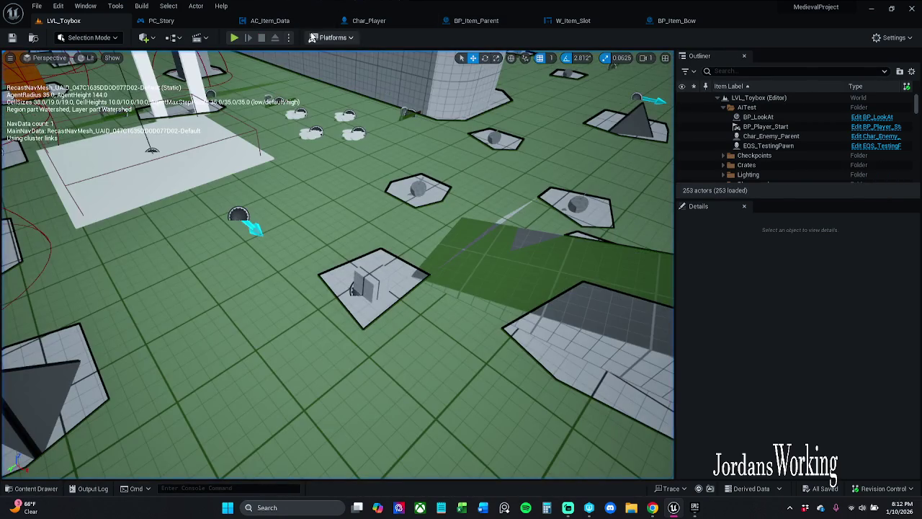
Step: In AC_Item_Data, wire Add Item 1 into On Collected instead of Interact and save the blueprint
click(301, 20)
mouse_move(326, 77)
mouse_down()
mouse_move(504, 216)
mouse_move(490, 237)
mouse_move(403, 260)
mouse_up()
mouse_move(634, 216)
mouse_down()
mouse_move(505, 202)
mouse_move(309, 152)
mouse_up()
click(155, 21)
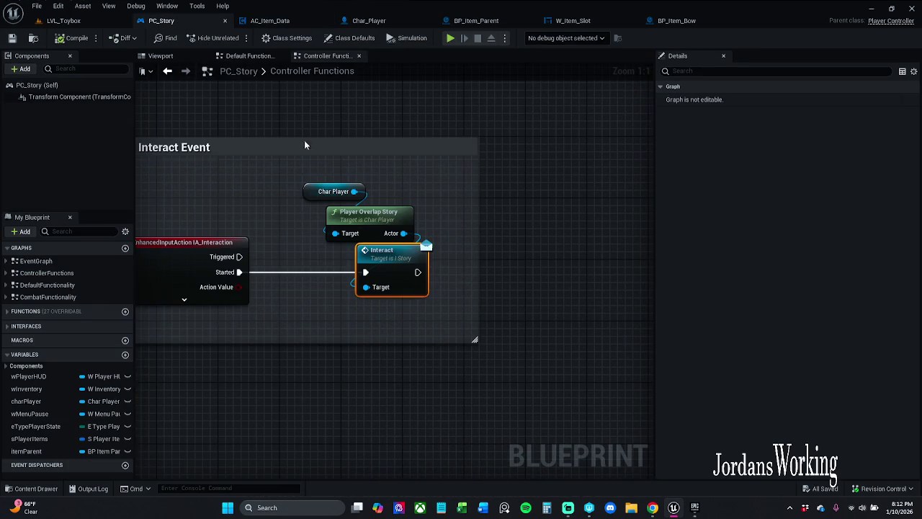
click(276, 17)
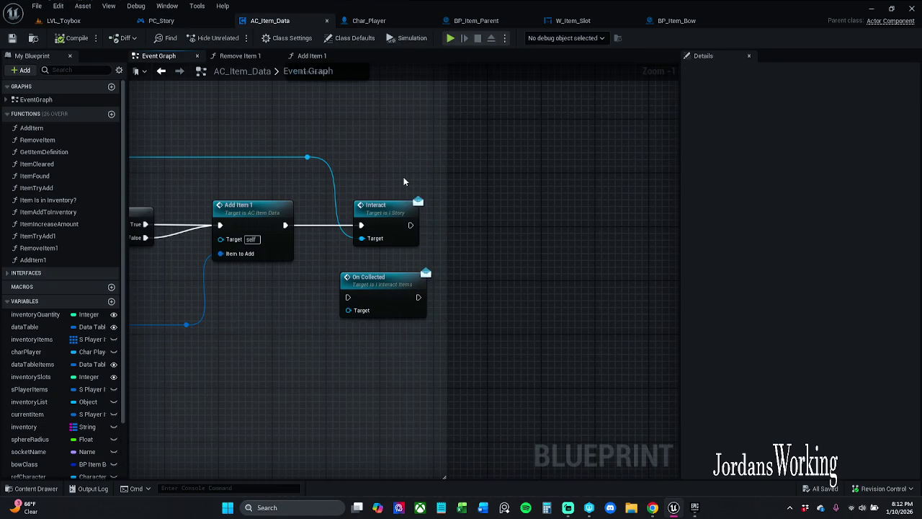
mouse_move(363, 238)
mouse_down()
mouse_move(350, 308)
mouse_move(290, 229)
mouse_up()
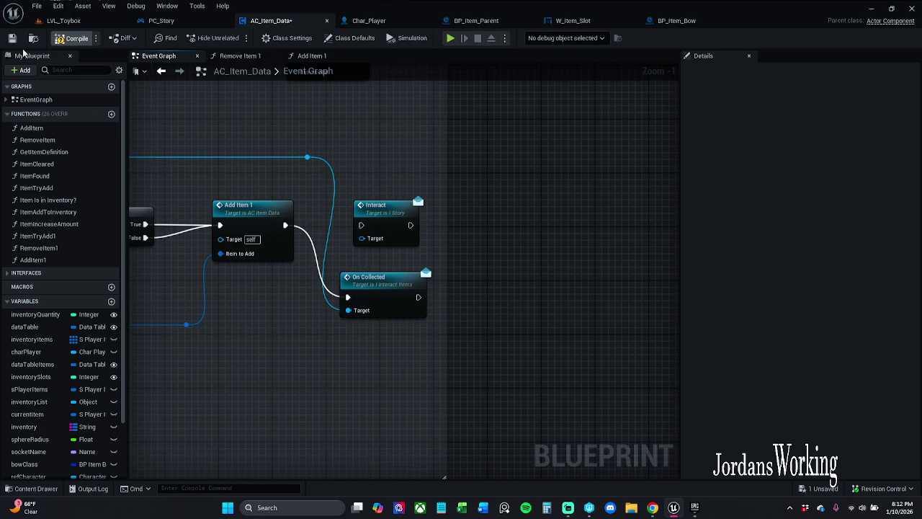
key(ctrl+s)
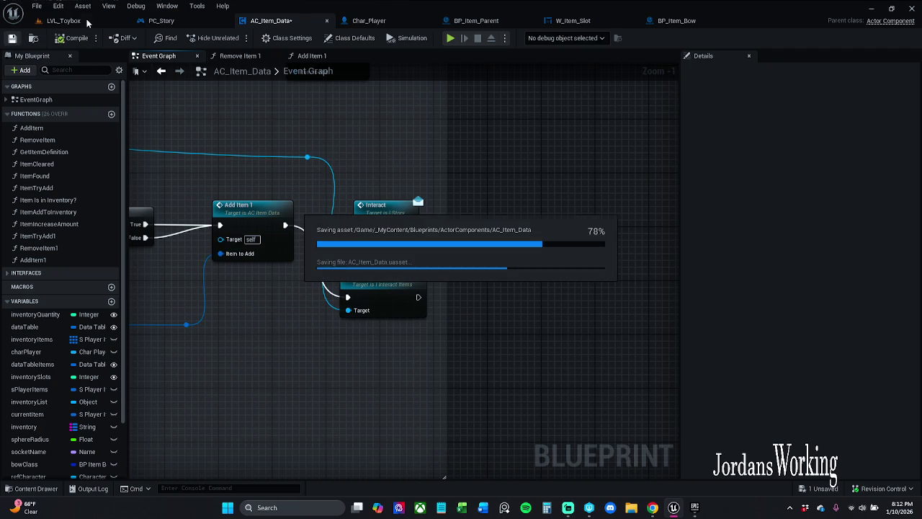
click(87, 23)
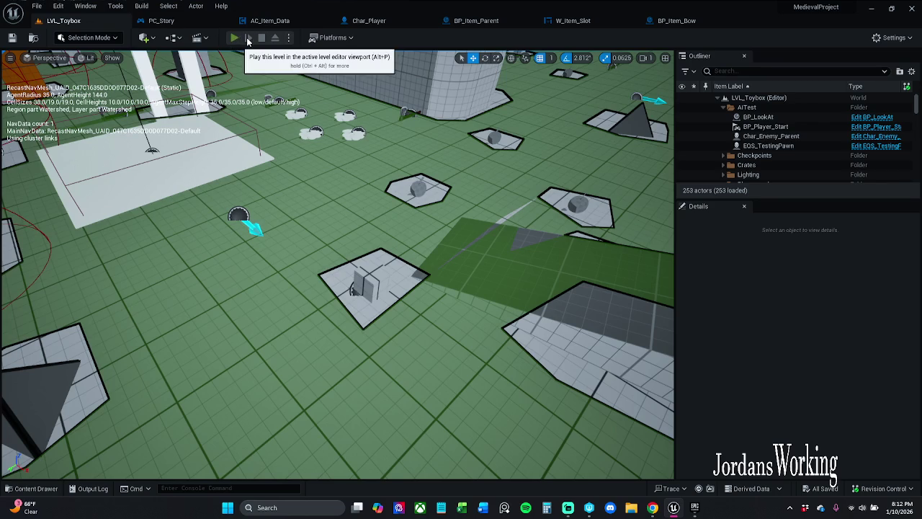
Step: Play-test LVL_Toybox, collecting coins and AOE potions so money rises from $2,347 to $2,649
click(238, 39)
key(w)
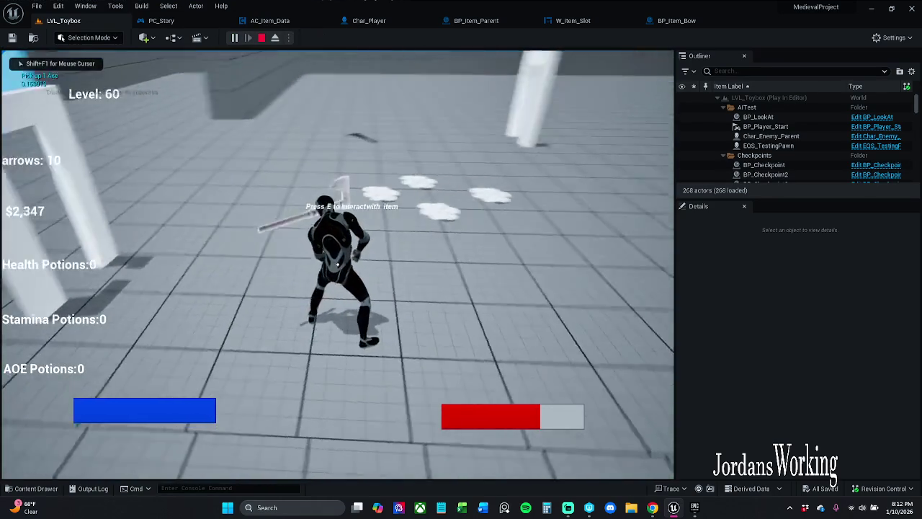
key(w)
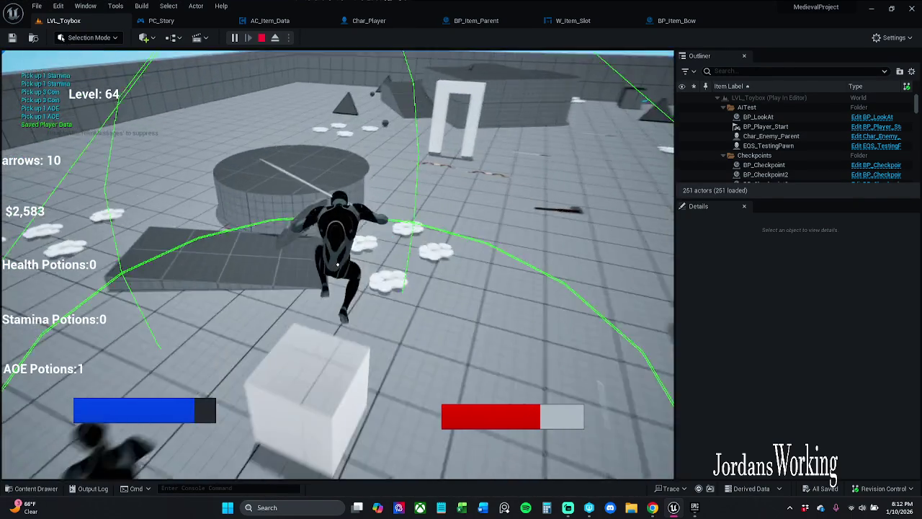
key(3)
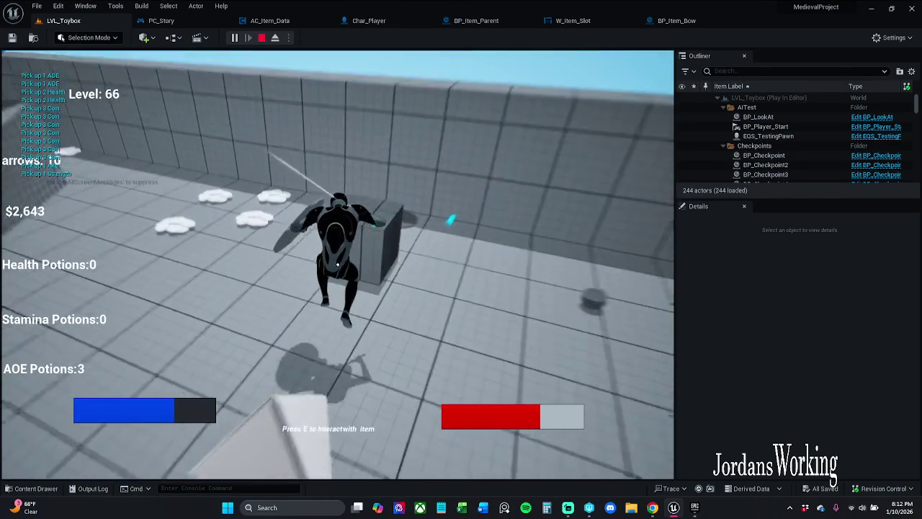
key(w)
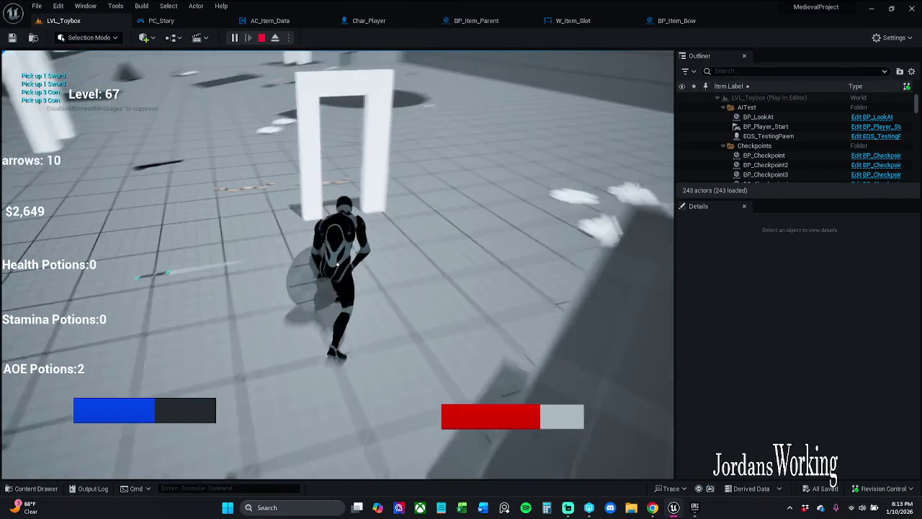
key(Escape)
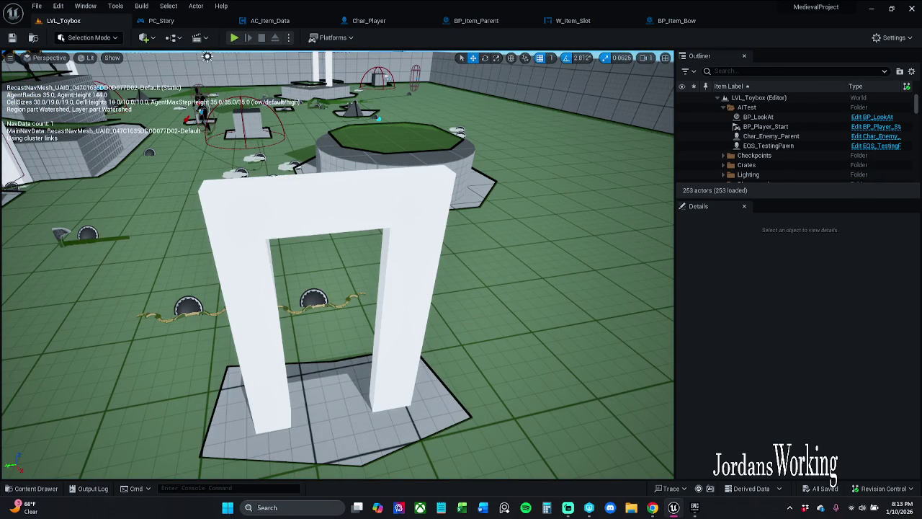
Step: Minimize the Unreal Engine editor window
click(872, 8)
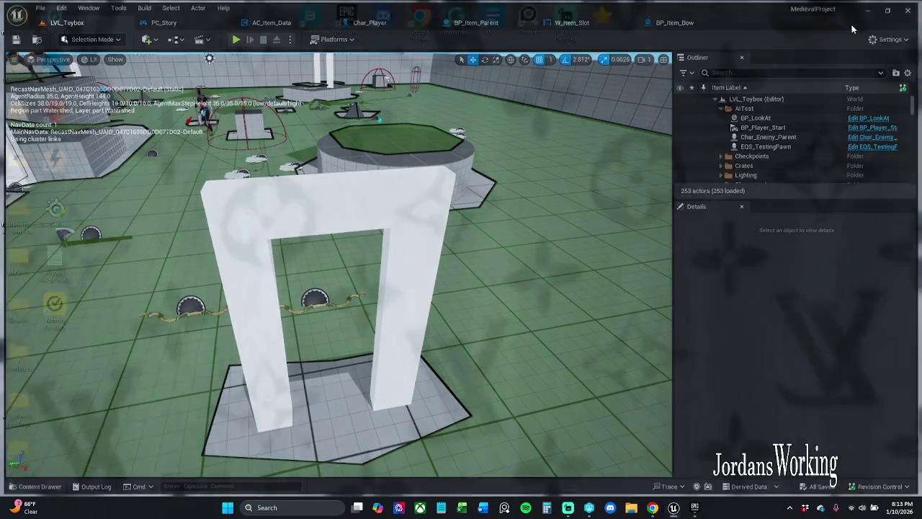